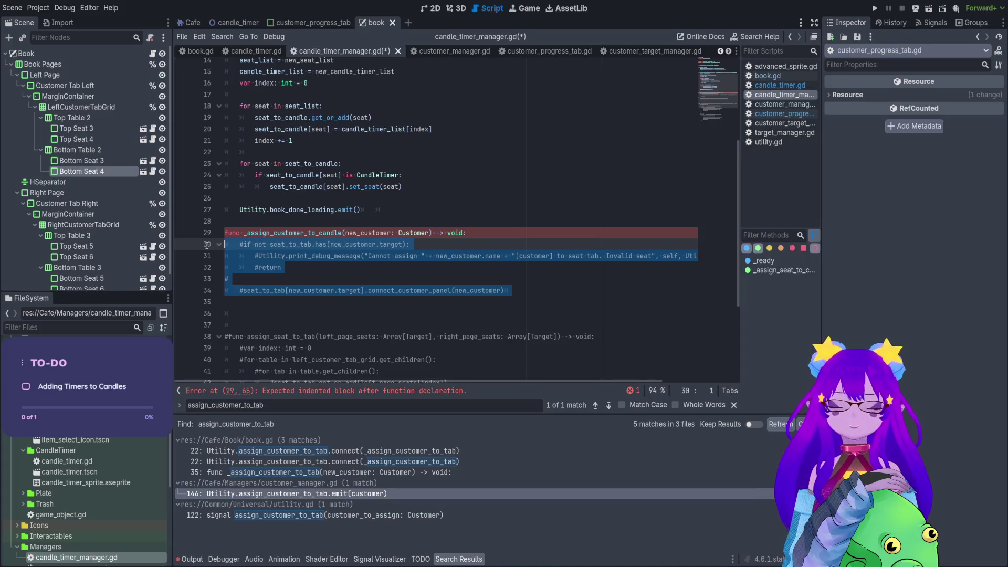
- Uncomment _assign_customer_to_candle and change line 30's seat_to_tab to seat_to_candle
key(ctrl+k)
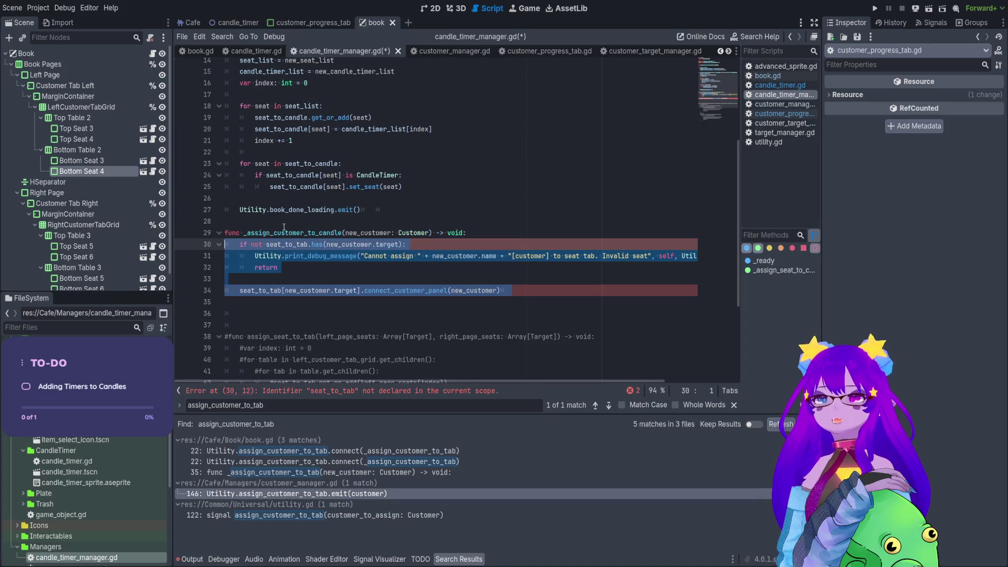
double_click(300, 187)
key(ctrl+c)
double_click(289, 244)
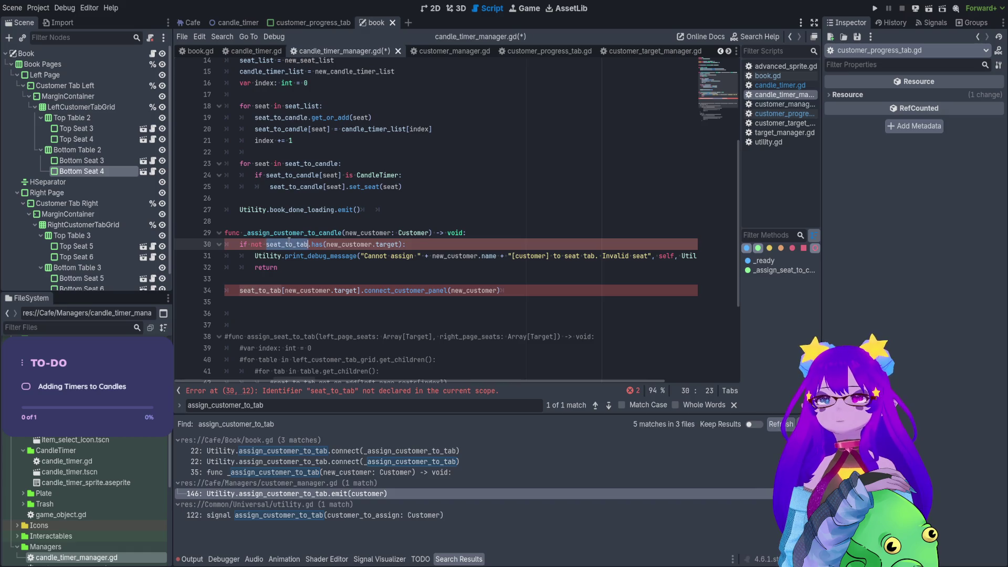
key(ctrl+v)
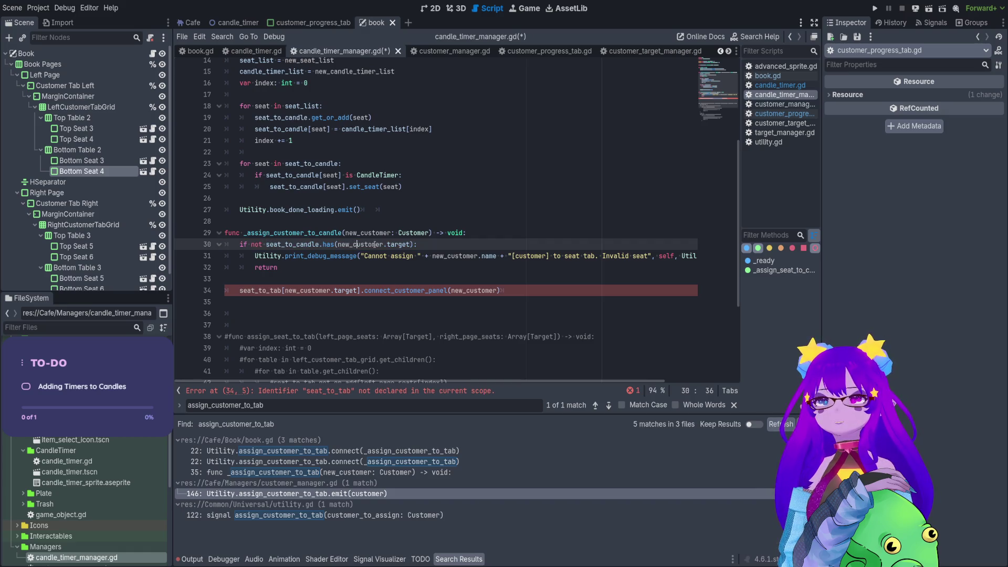
- Change 'seat tab' to 'candle' in the line 31 debug message, then save
click(407, 245)
click(412, 256)
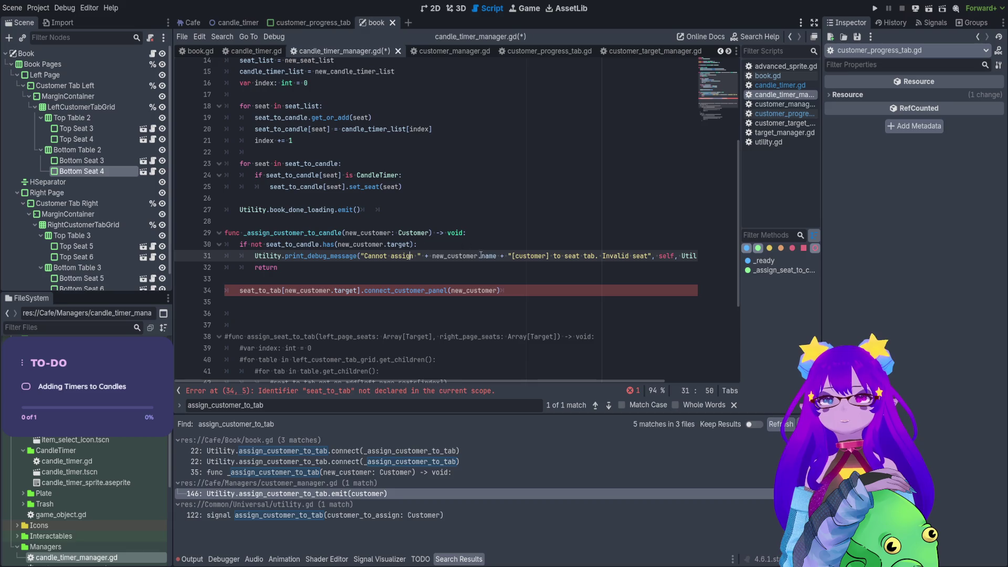
drag(595, 256, 568, 256)
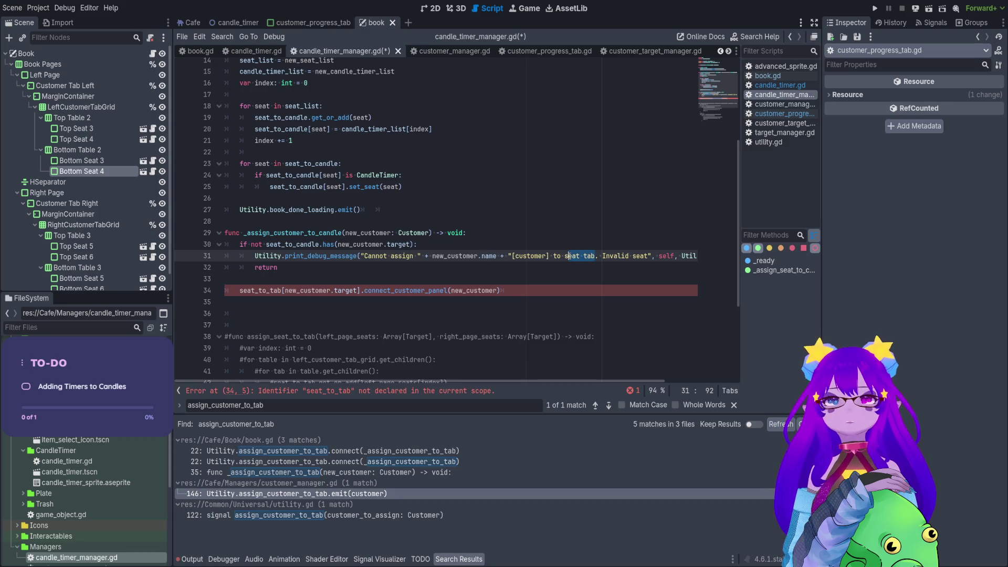
key(BackSpace)
key(BackSpace)
text(candle)
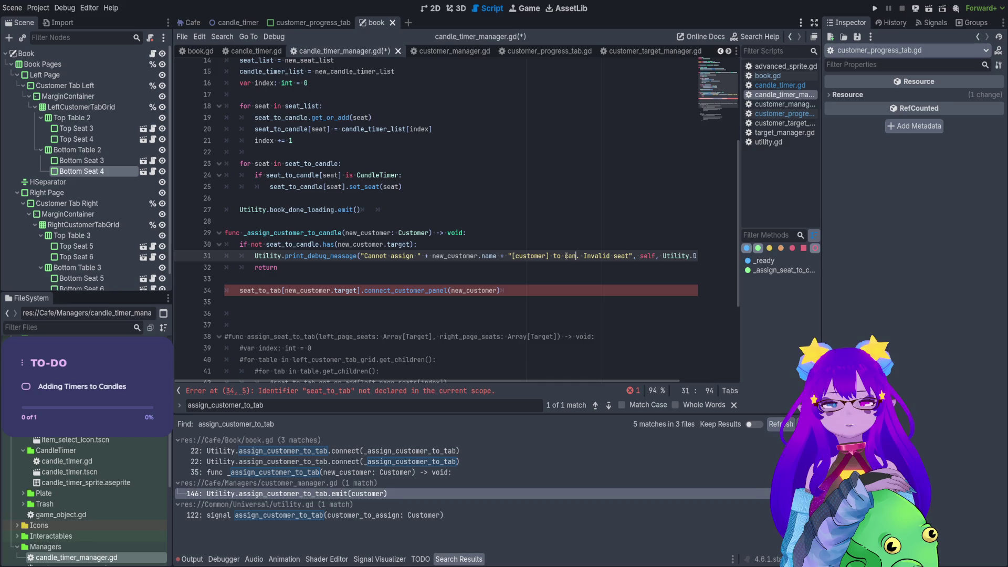
key(ctrl+s)
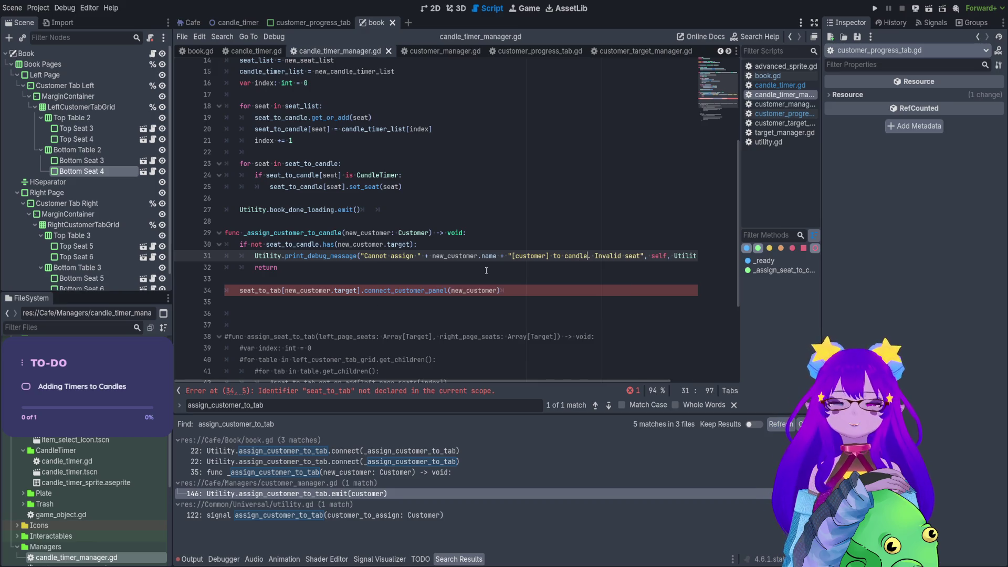
- Change line 34's seat_to_tab to seat_to_candle, then open the connect_customer_panel definition
click(273, 291)
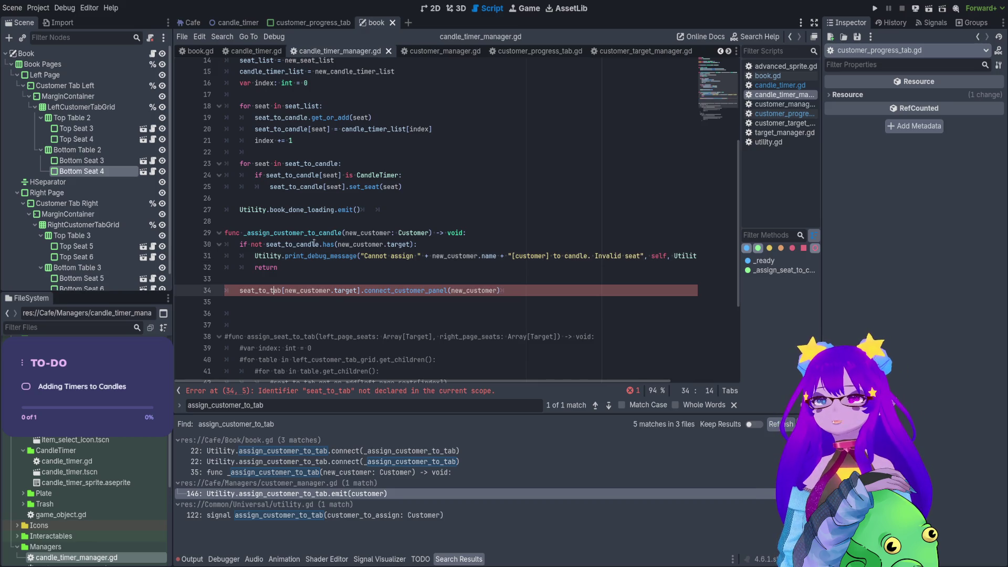
double_click(303, 245)
click(247, 297)
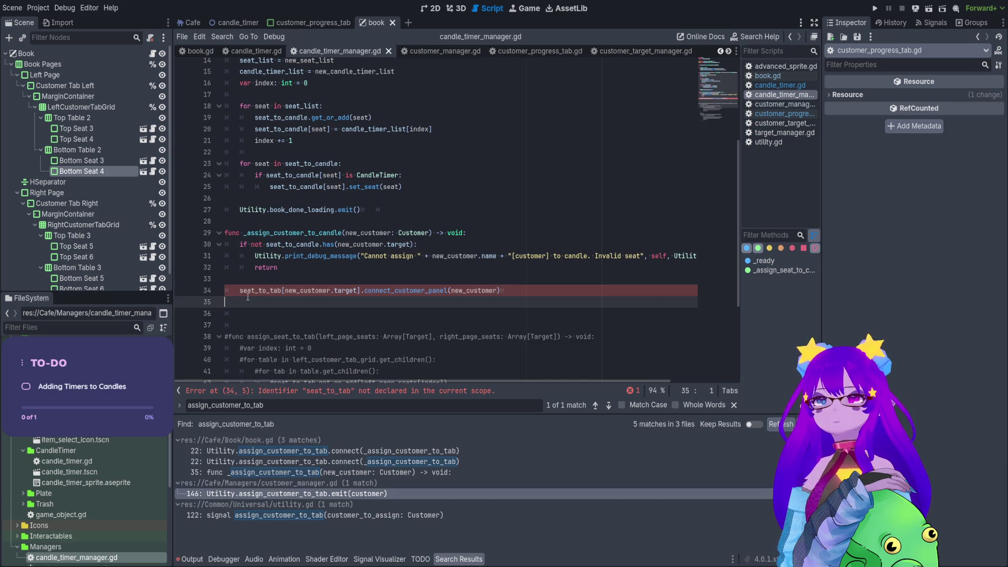
double_click(259, 290)
key(ctrl+v)
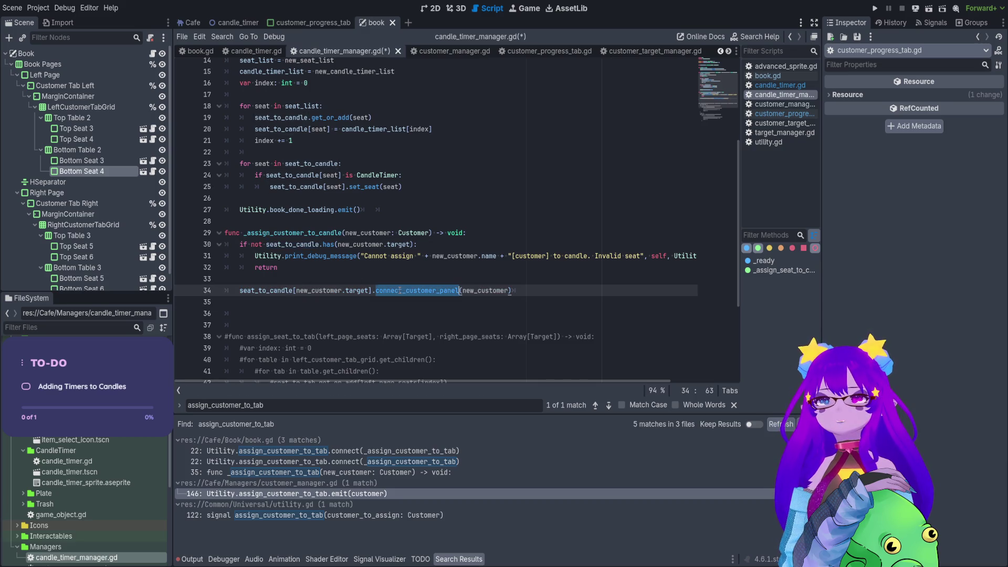
ctrl+click(407, 290)
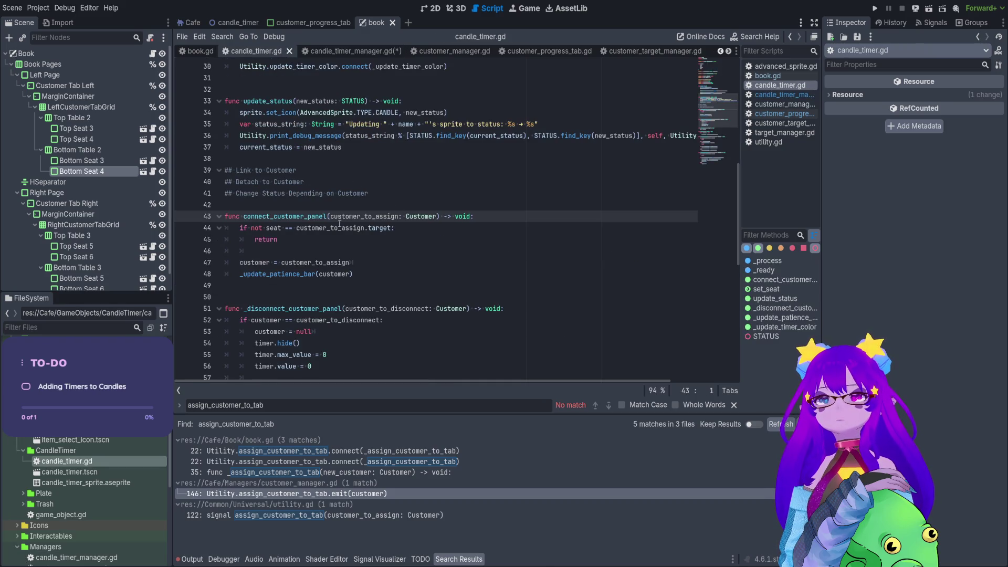
- Search the project for connect_customer_panel with Find in Files and review the matches
click(330, 215)
scroll(330, 214, up, 4)
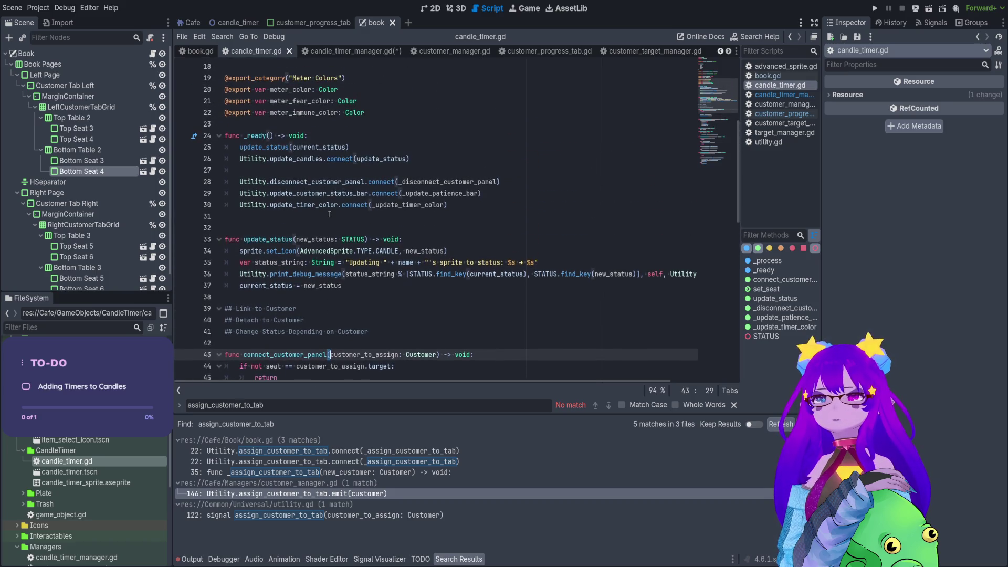
scroll(330, 215, down, 3)
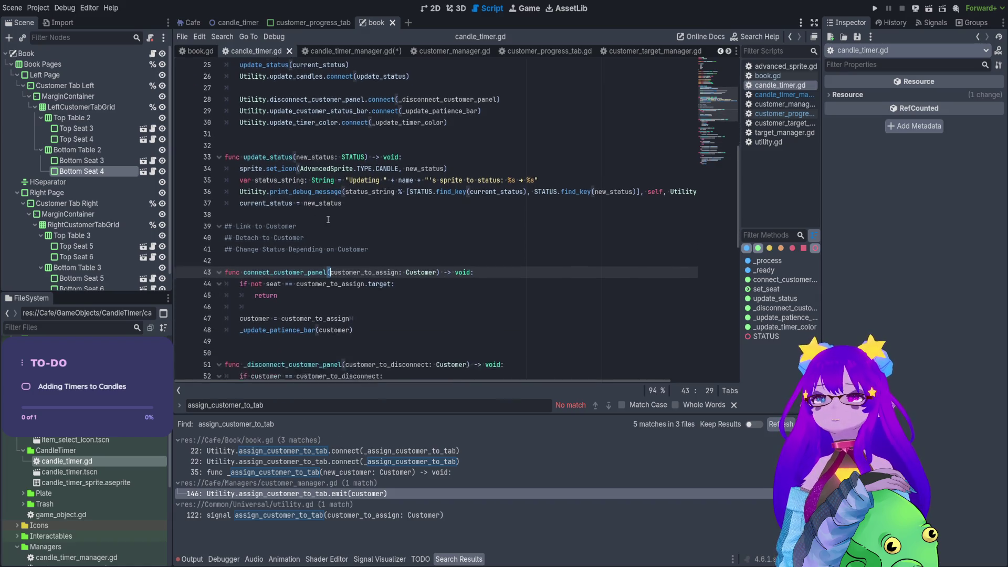
click(243, 251)
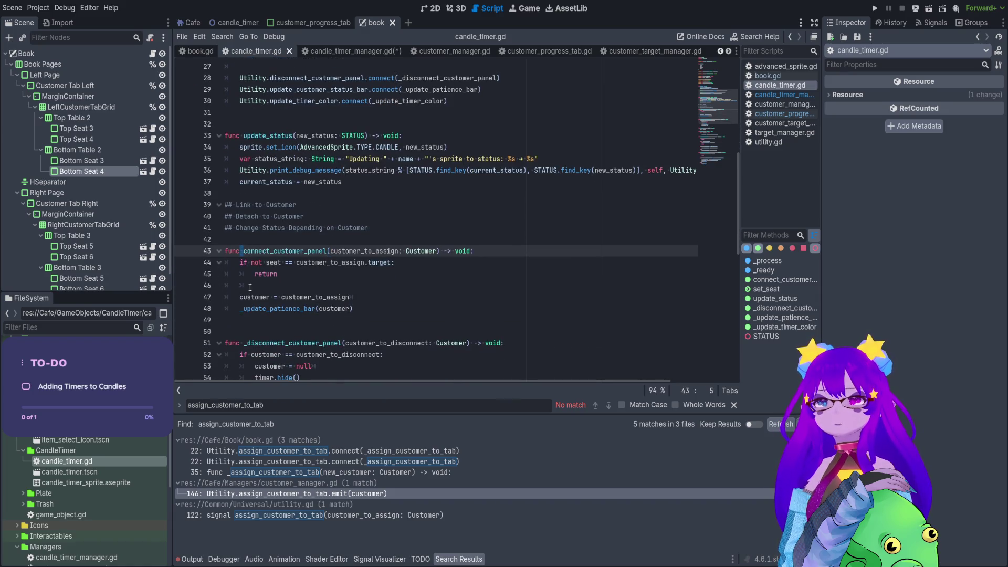
double_click(273, 252)
key(ctrl+f)
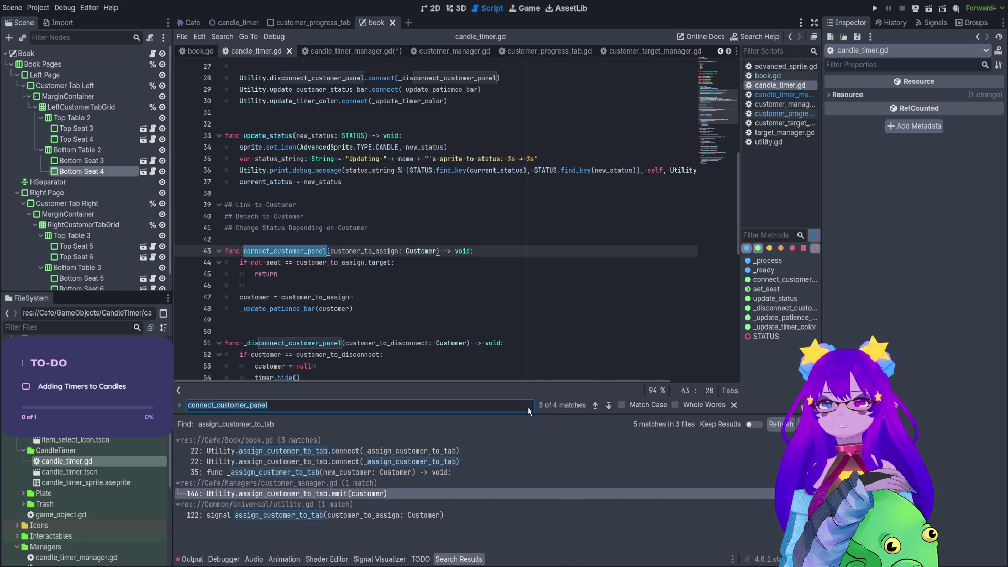
key(ctrl+shift+f)
key(Return)
scroll(402, 474, down, 2)
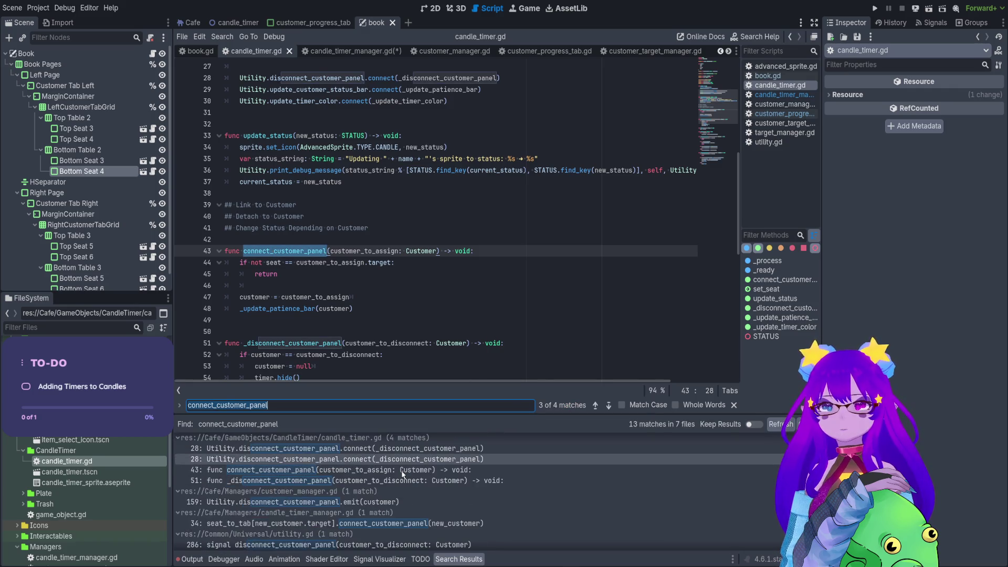
scroll(402, 474, up, 3)
key(Escape)
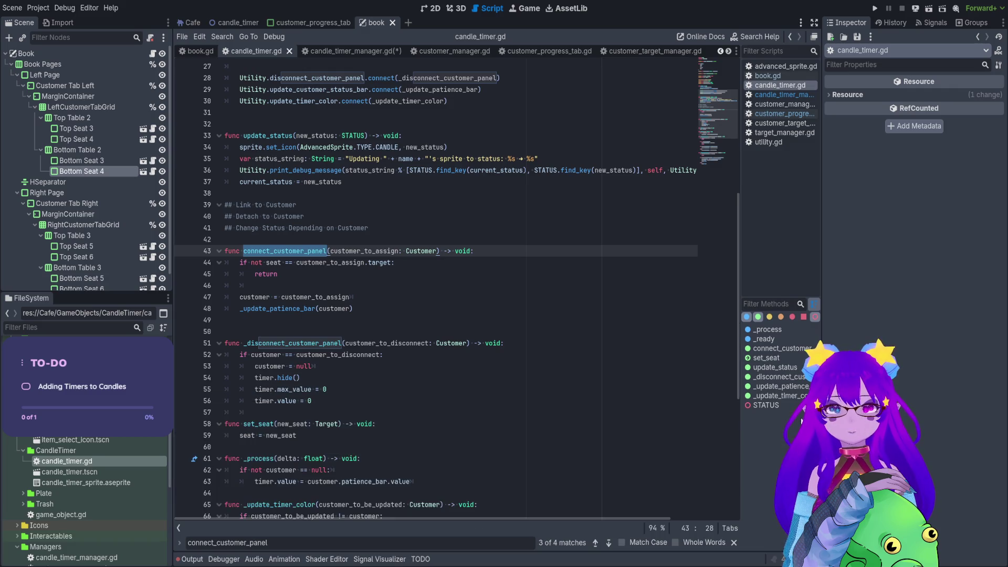
- Save candle_timer_manager.gd and review _assign_customer_to_candle and _assign_seat_to_candle
click(344, 51)
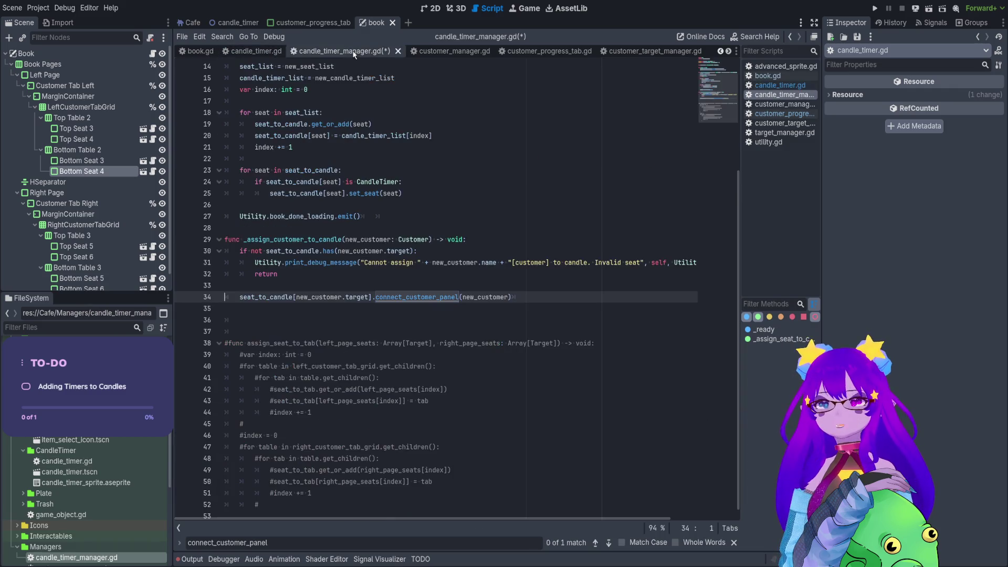
click(511, 296)
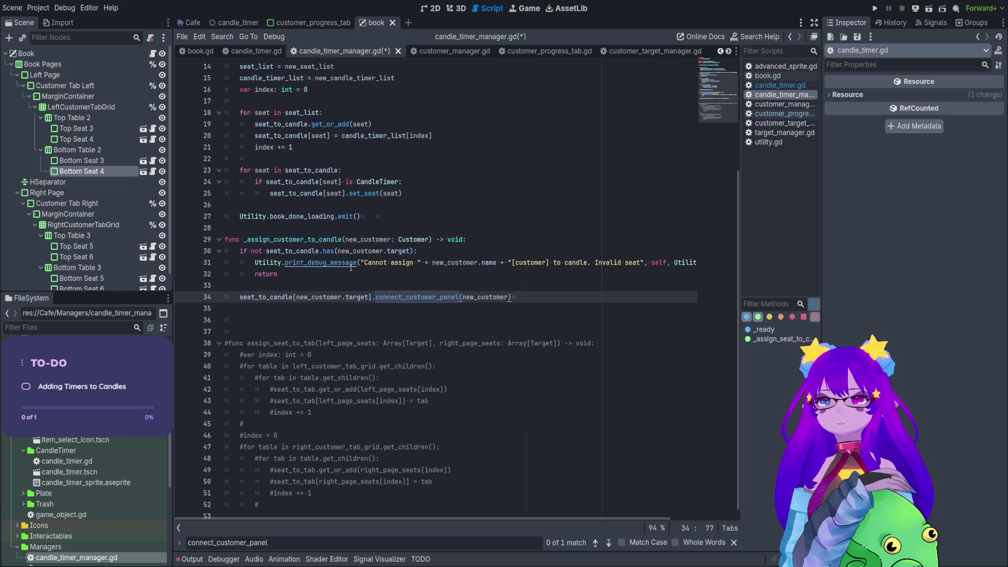
key(ctrl+s)
scroll(339, 226, up, 1)
scroll(339, 226, up, 2)
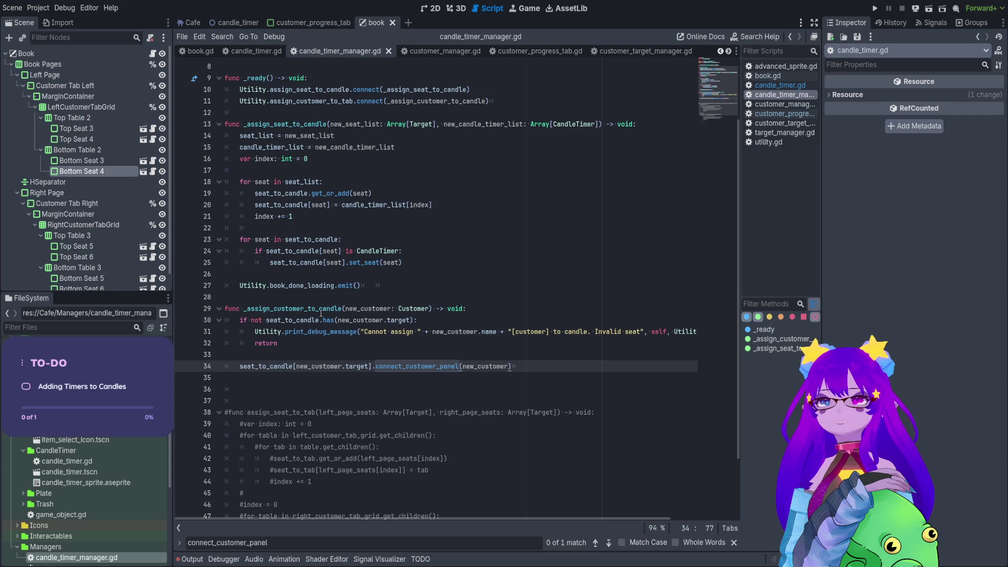
click(320, 309)
click(328, 124)
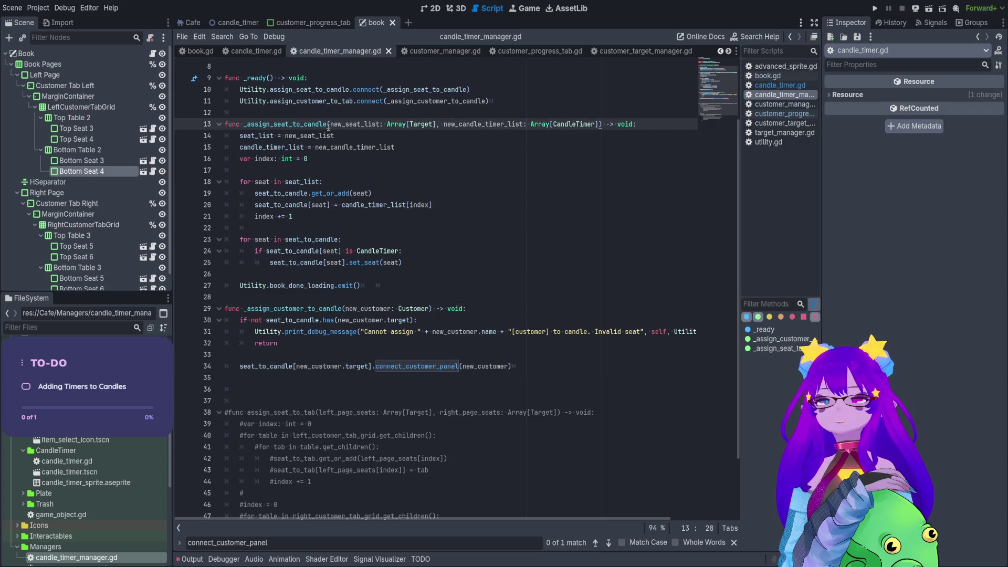
scroll(364, 145, down, 3)
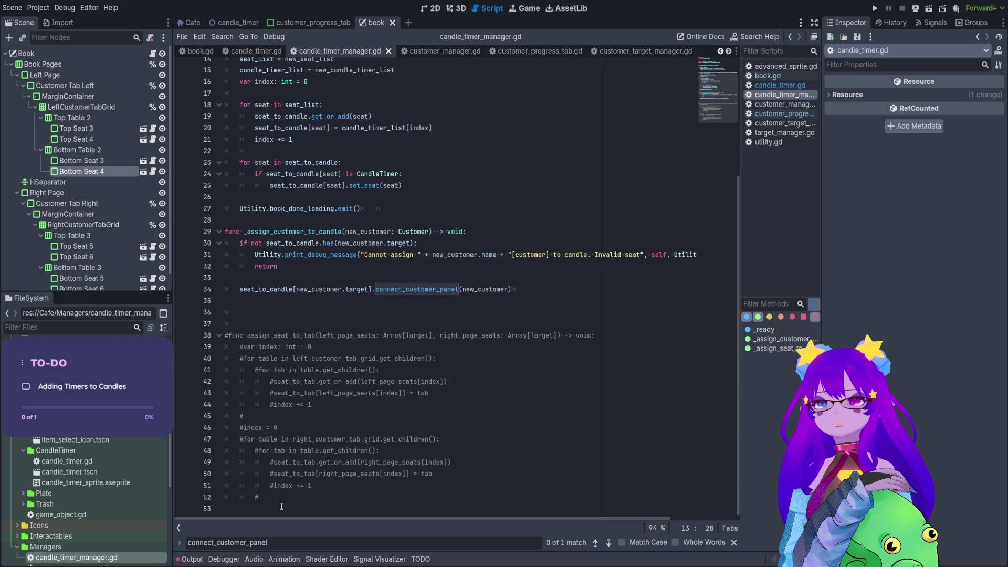
- Delete the commented-out assign_seat_to_tab function and its empty lines, then save
mouse_move(282, 506)
mouse_down()
mouse_move(236, 336)
mouse_move(192, 311)
mouse_up()
key(Delete)
key(BackSpace)
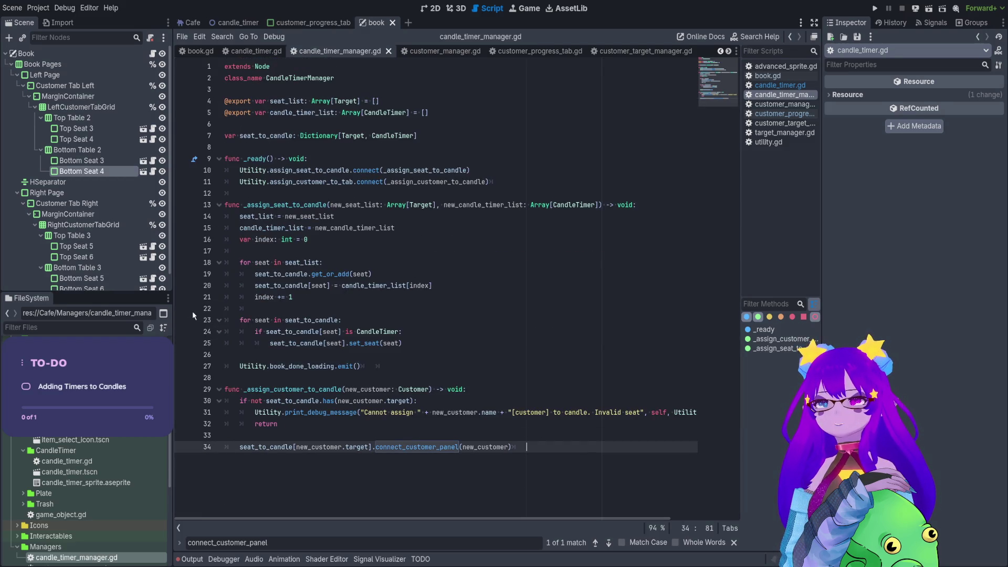
key(ctrl+s)
key(ctrl+s)
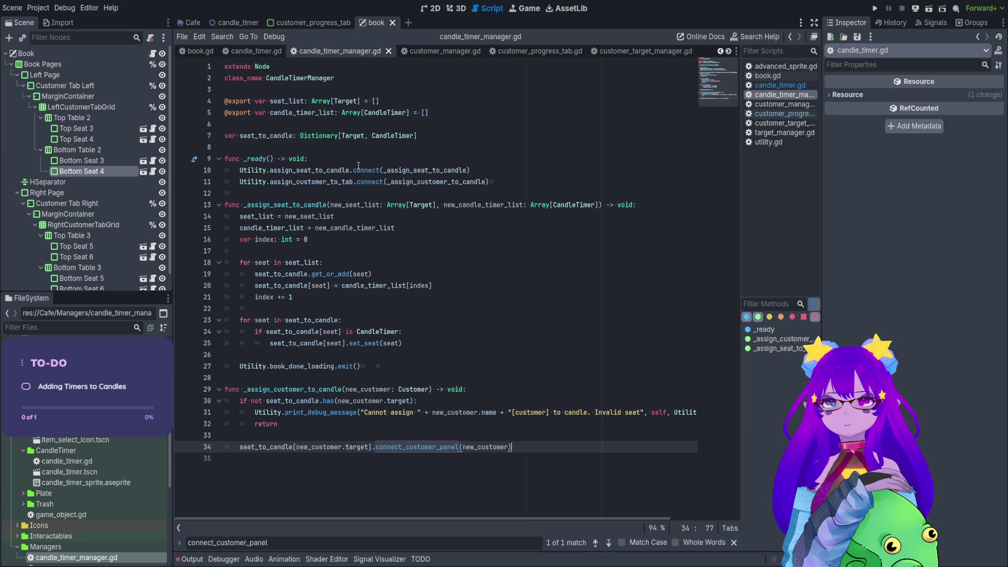
- In candle_timer.gd, replace the three comment notes above connect_customer_panel with a blank line
click(251, 51)
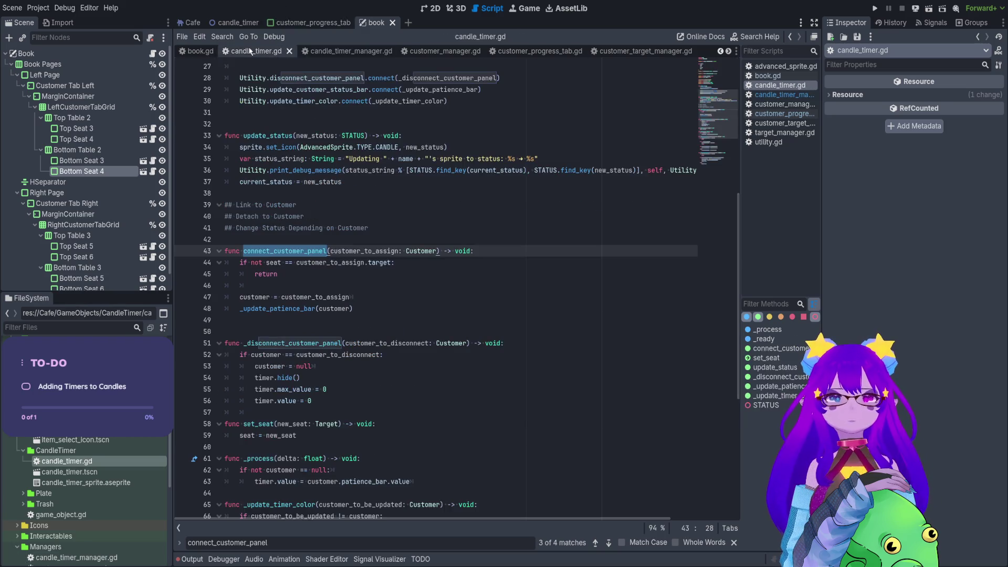
scroll(471, 157, down, 2)
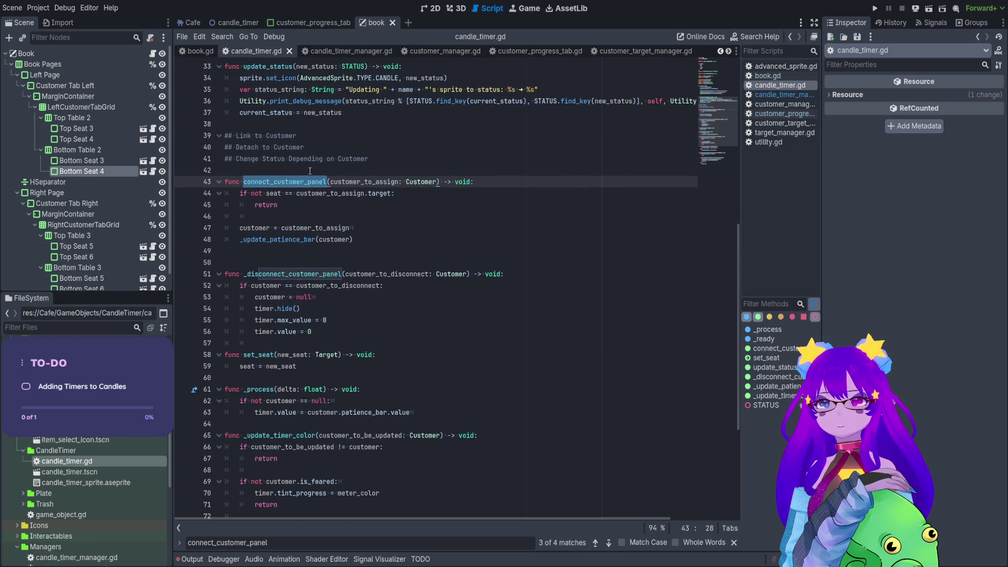
drag(310, 171, 248, 125)
key(BackSpace)
key(Return)
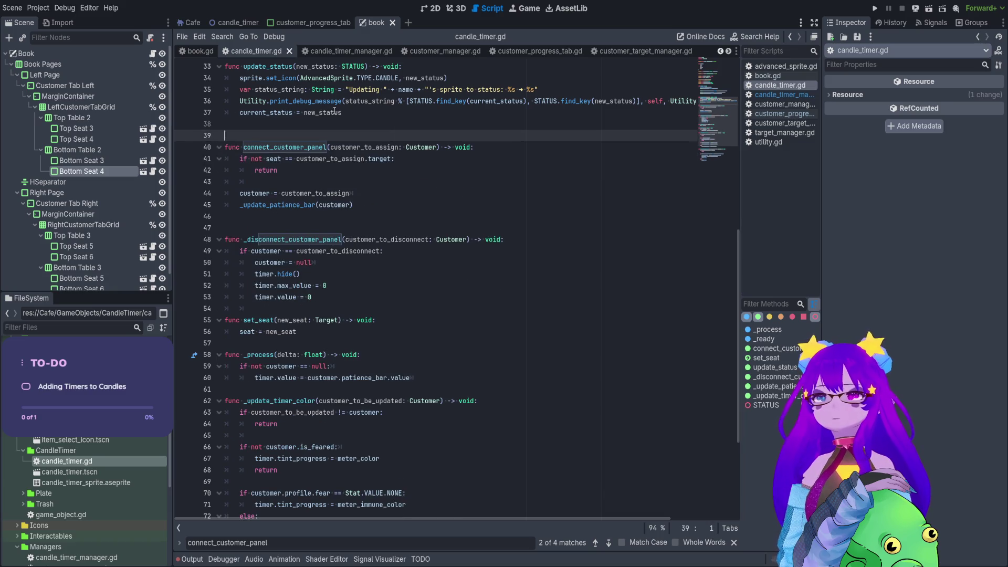
- Move down to the empty line 74 and save candle_timer.gd
click(324, 240)
scroll(315, 263, down, 1)
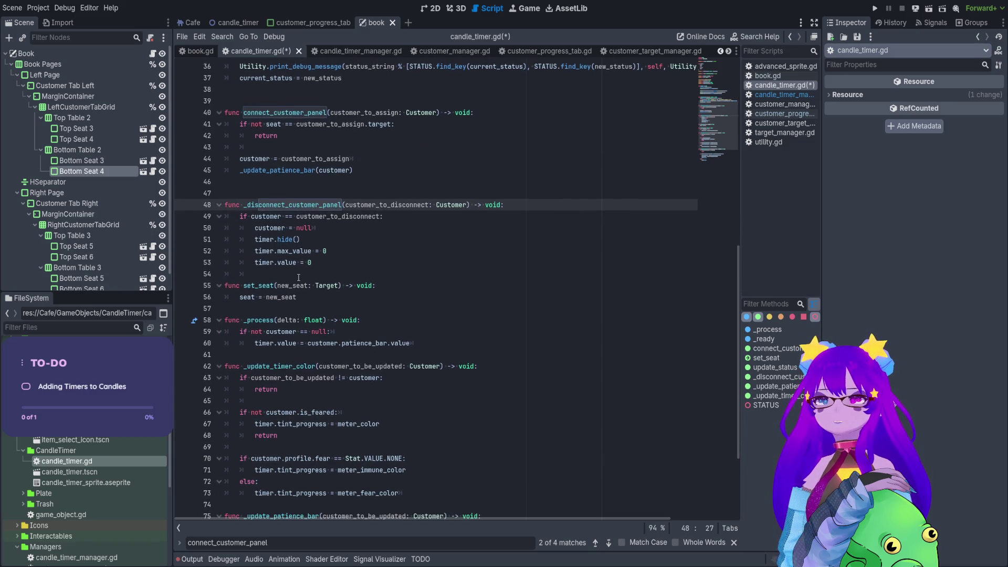
click(298, 285)
scroll(306, 295, down, 2)
scroll(306, 295, down, 2)
click(306, 382)
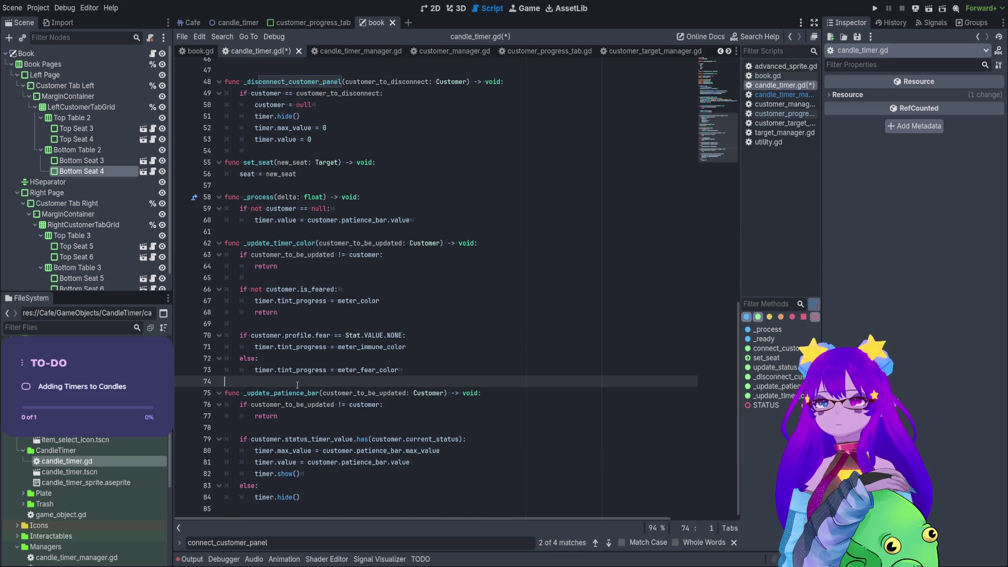
key(ctrl+s)
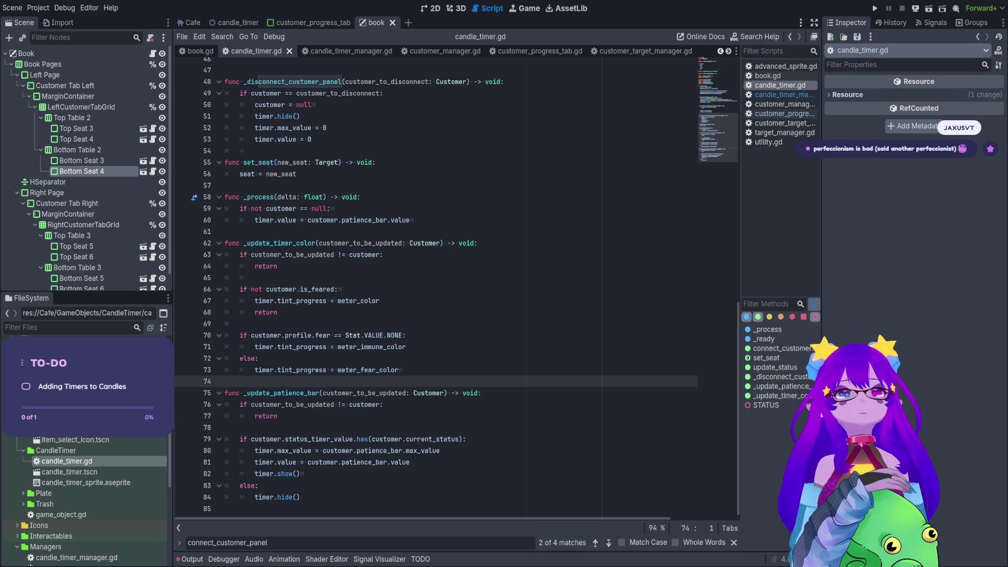
- Run the project and go from the Necrotype Café title menu through Levels into the café
click(877, 8)
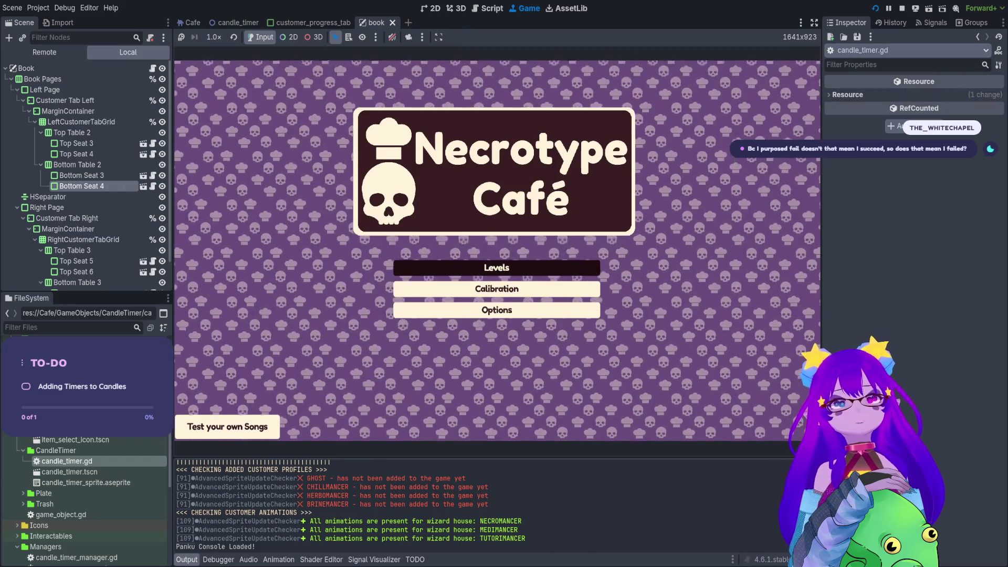
key(Return)
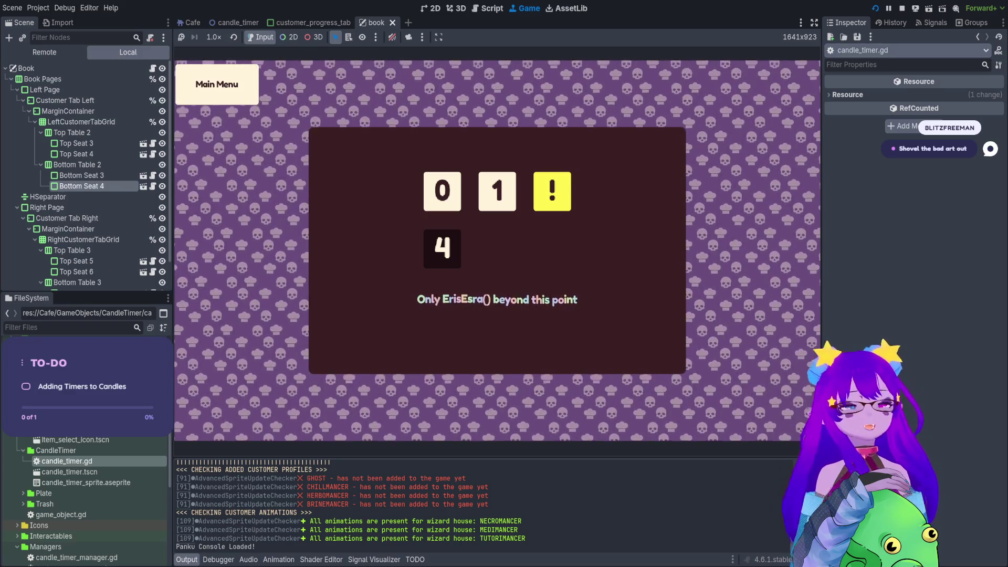
key(Return)
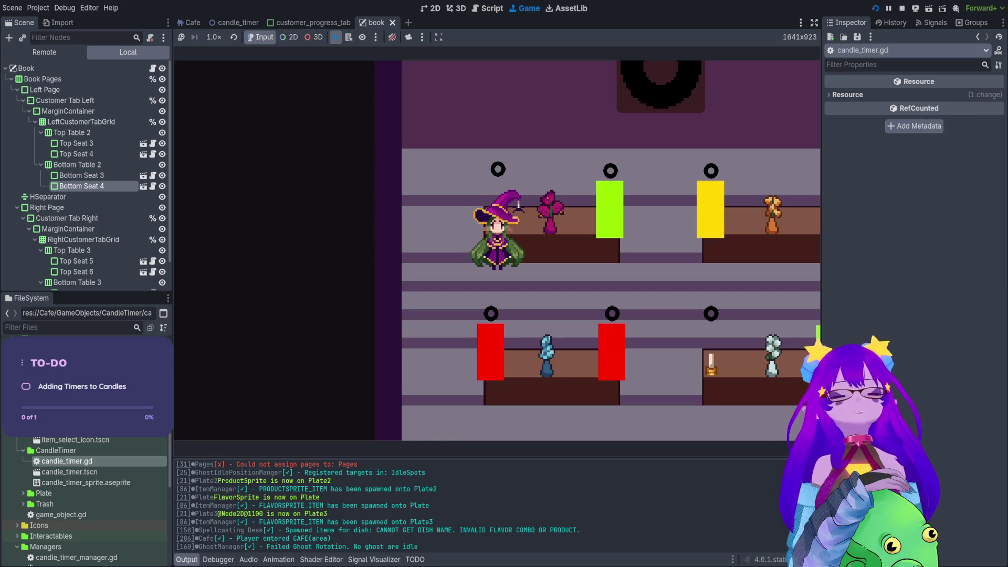
- Spawn a test customer with Cheats.spawn_customer() in the Panku console
key(s)
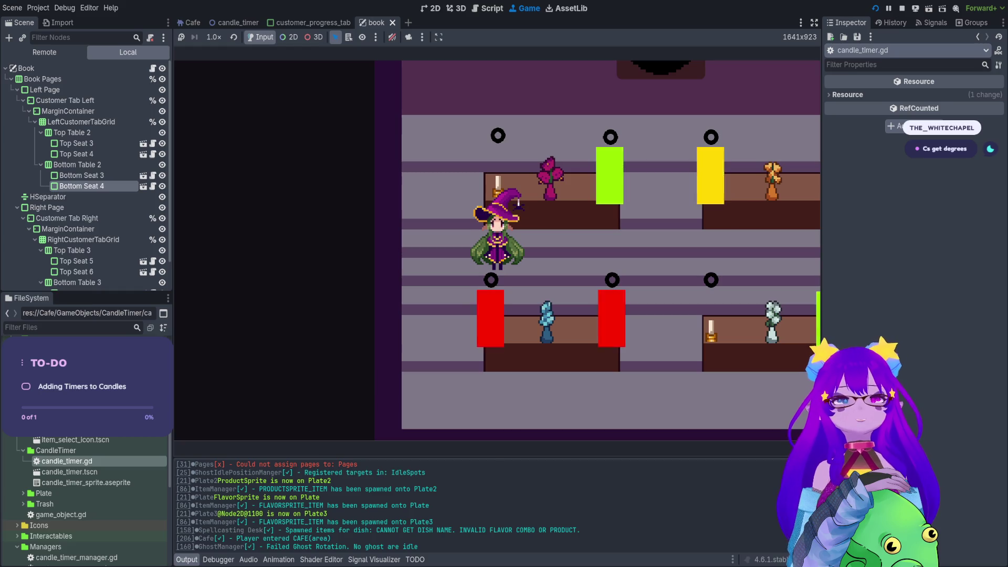
key(w)
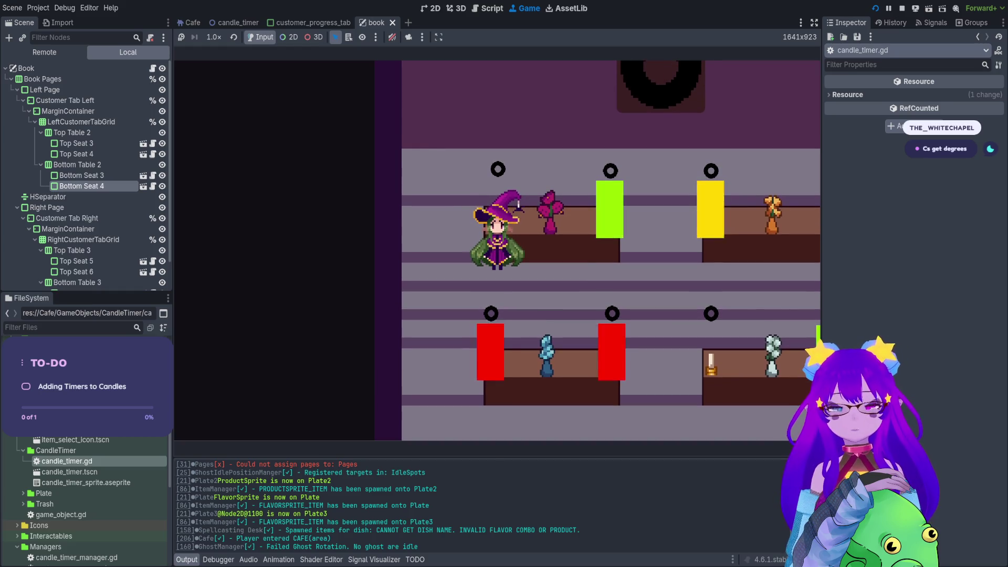
key(s)
key(grave)
text(spawn)
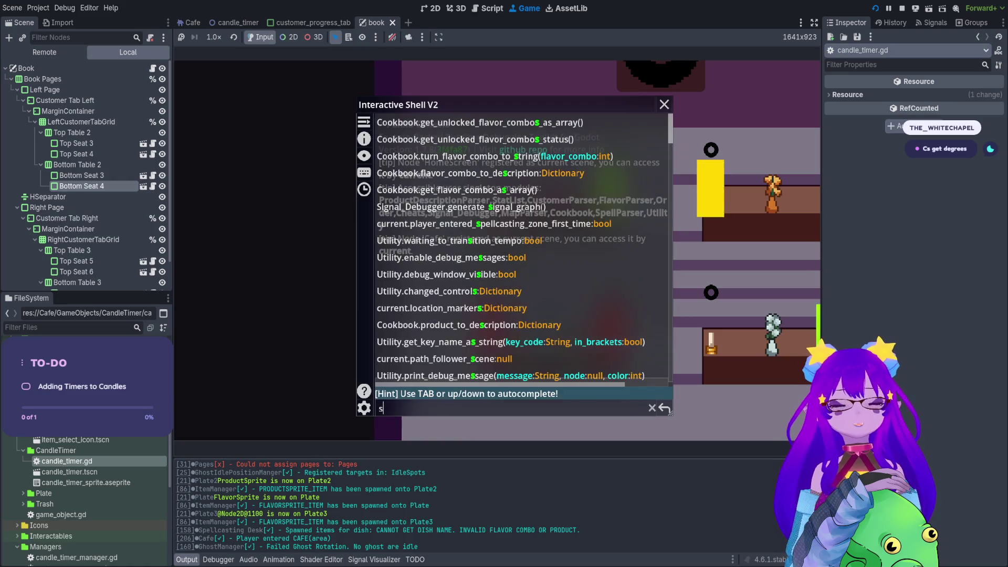
key(Tab)
key(Tab)
key(Tab)
key(Tab)
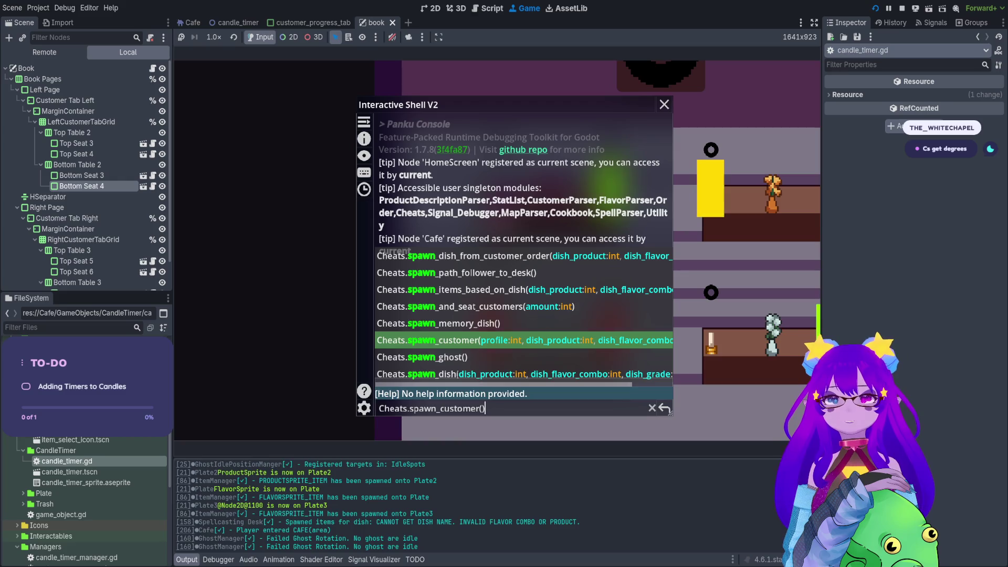
key(Return)
key(grave)
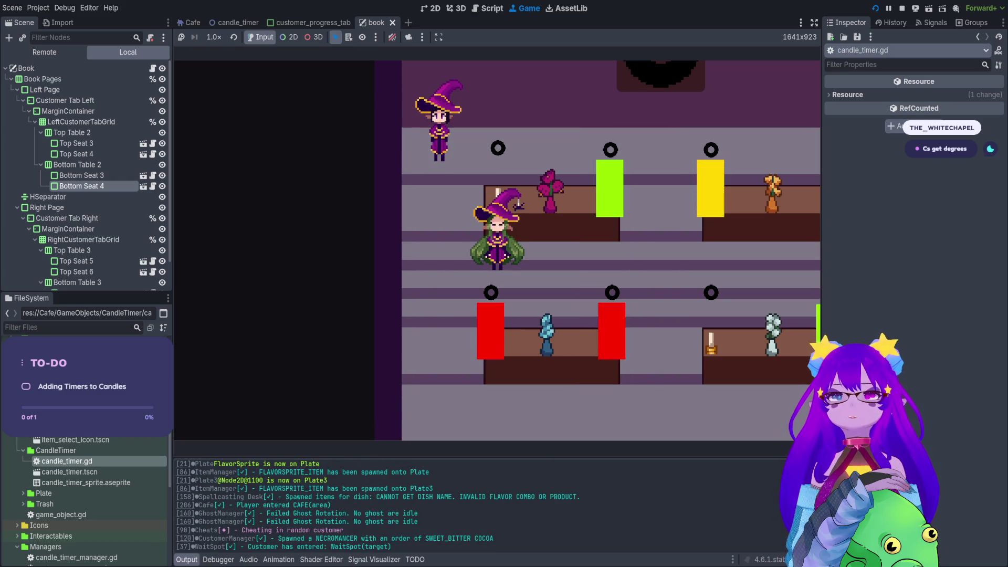
- Seat the new customer, take her order, then stop the game
key(w)
key(a)
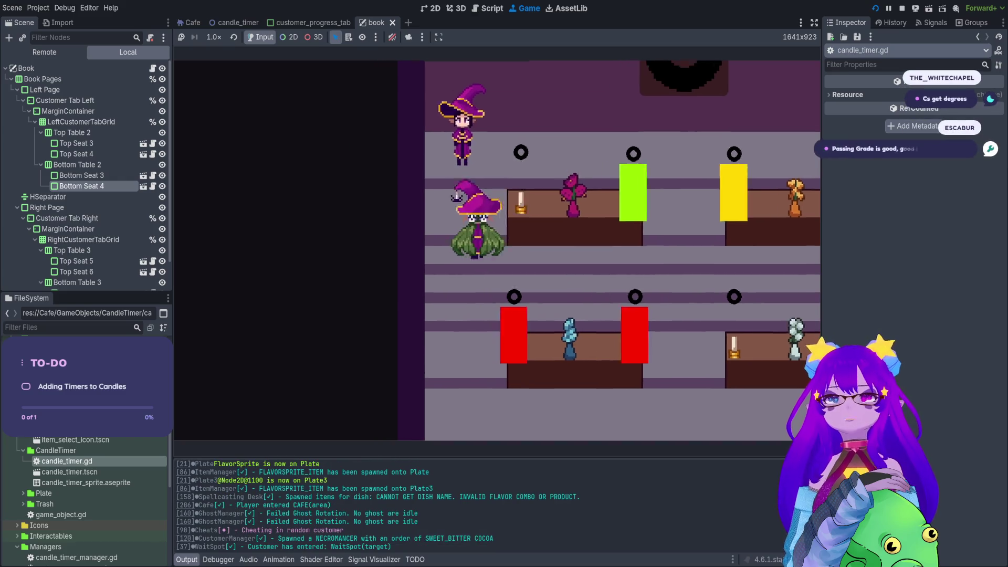
key(d)
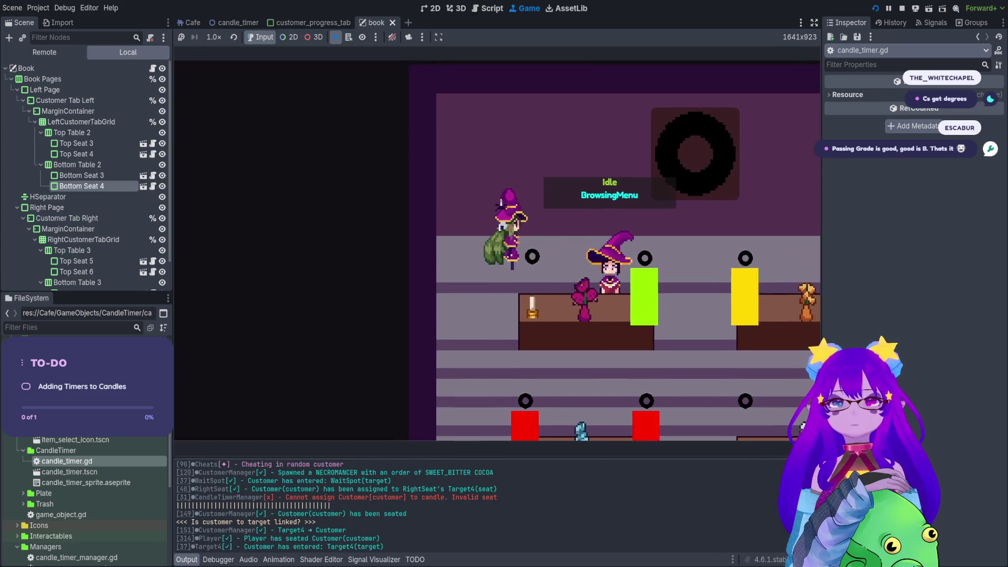
key(d)
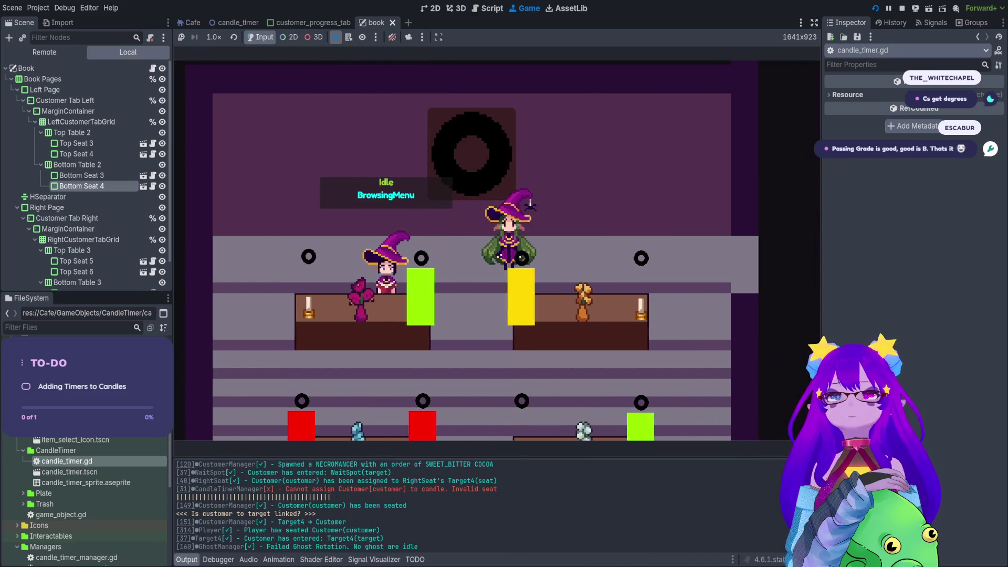
key(s)
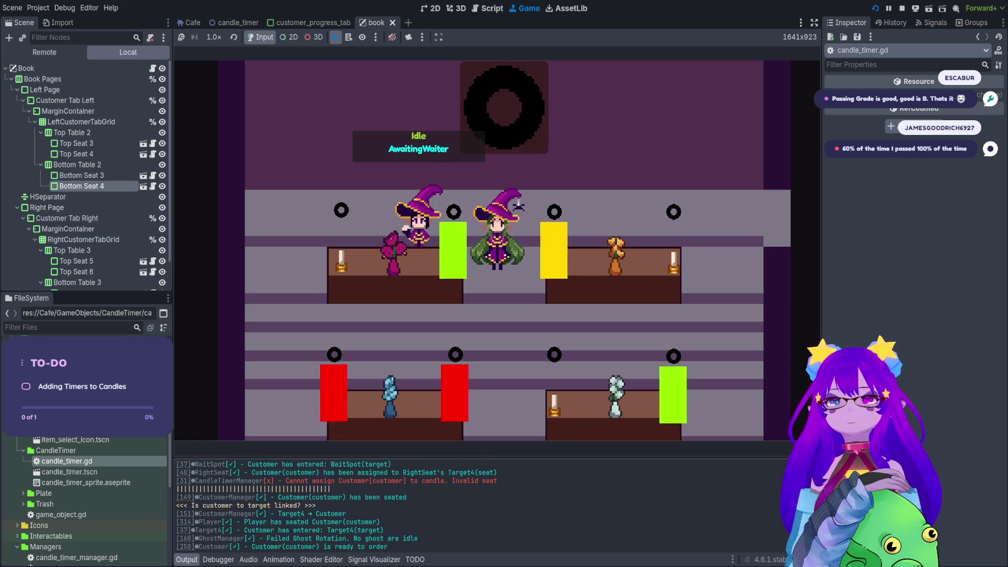
key(Tab)
key(Tab)
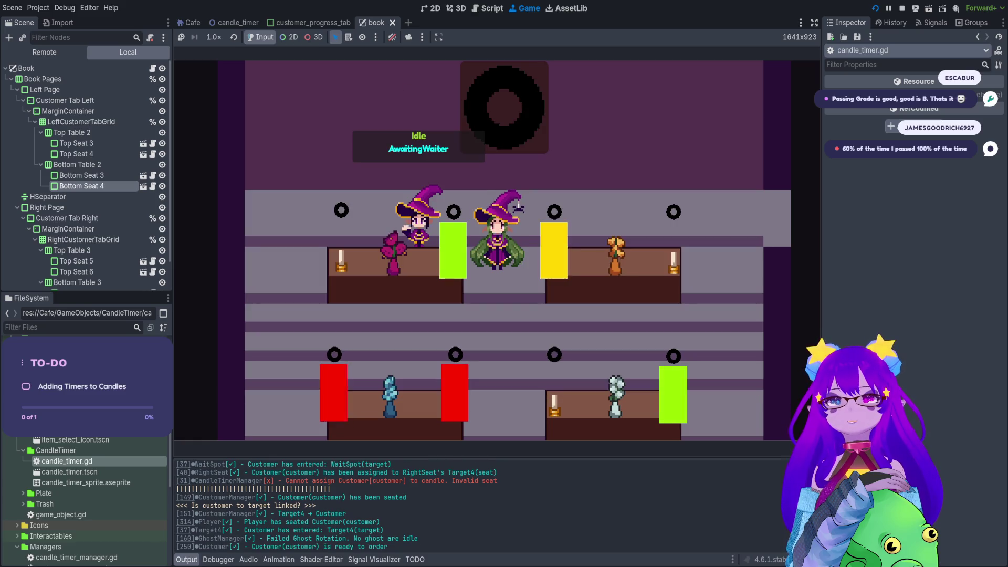
key(e)
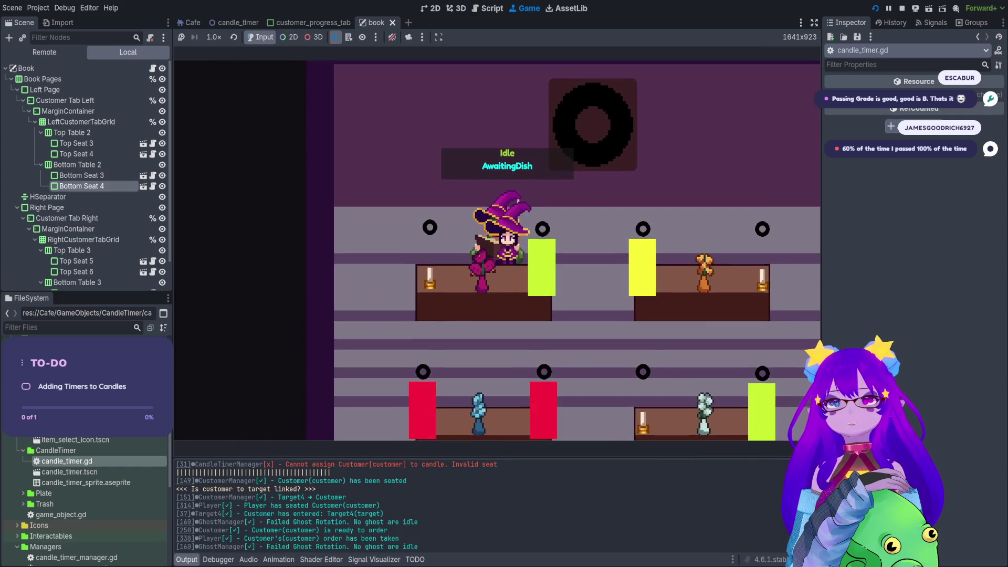
key(a)
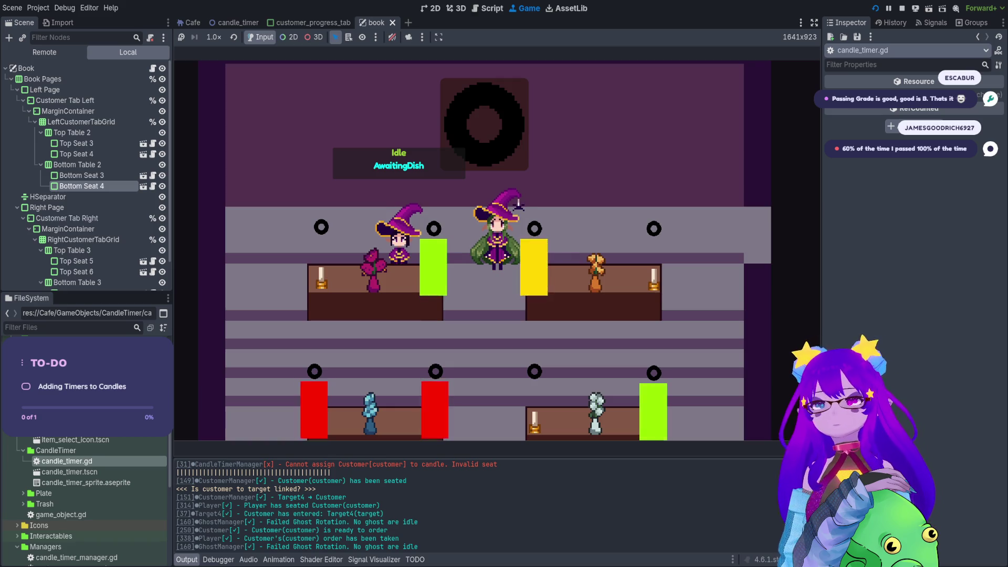
scroll(310, 507, up, 2)
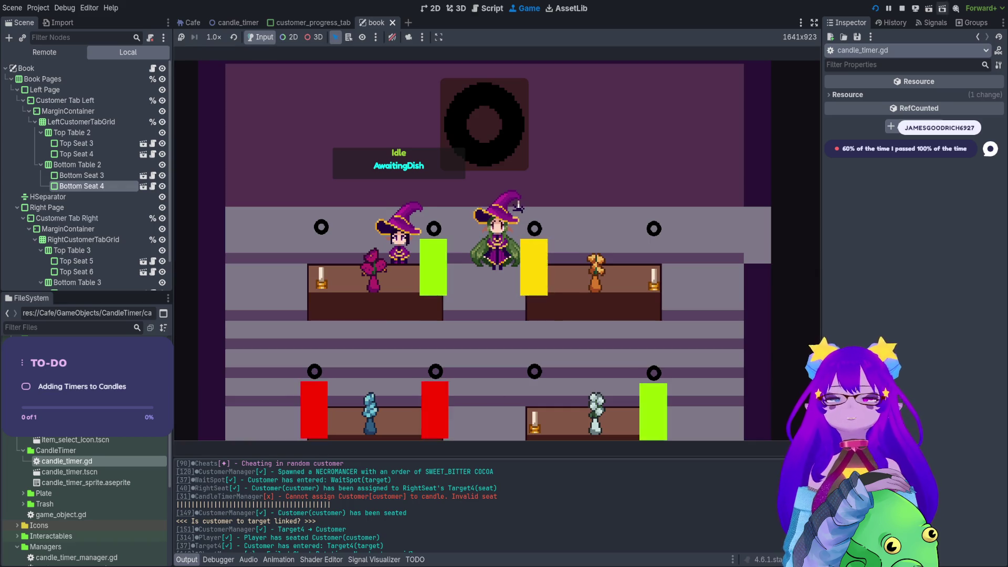
click(902, 9)
- Select the 'Cannot assign Customer to candle. Invalid seat' error text in the Output log
click(645, 263)
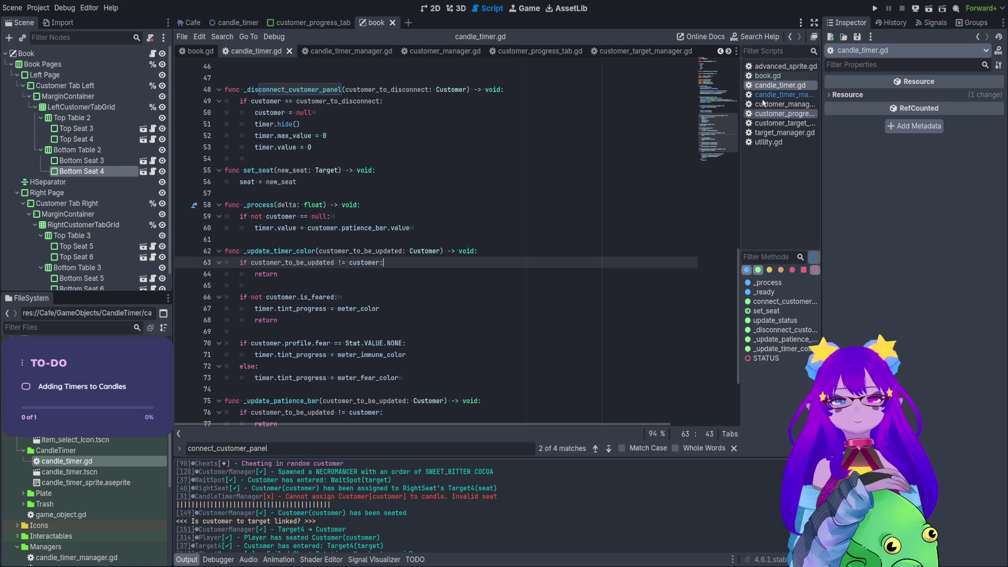
click(317, 78)
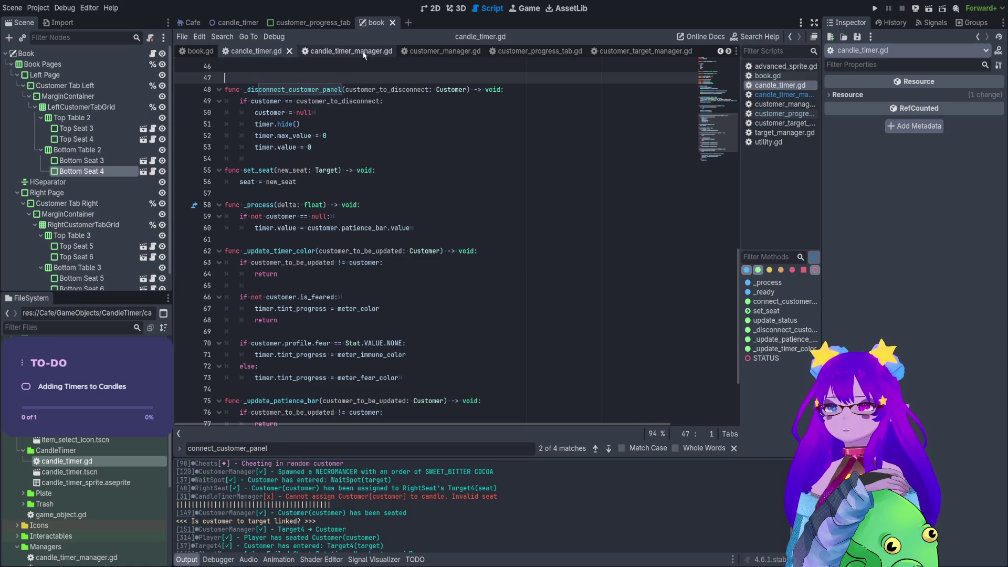
drag(333, 497, 405, 500)
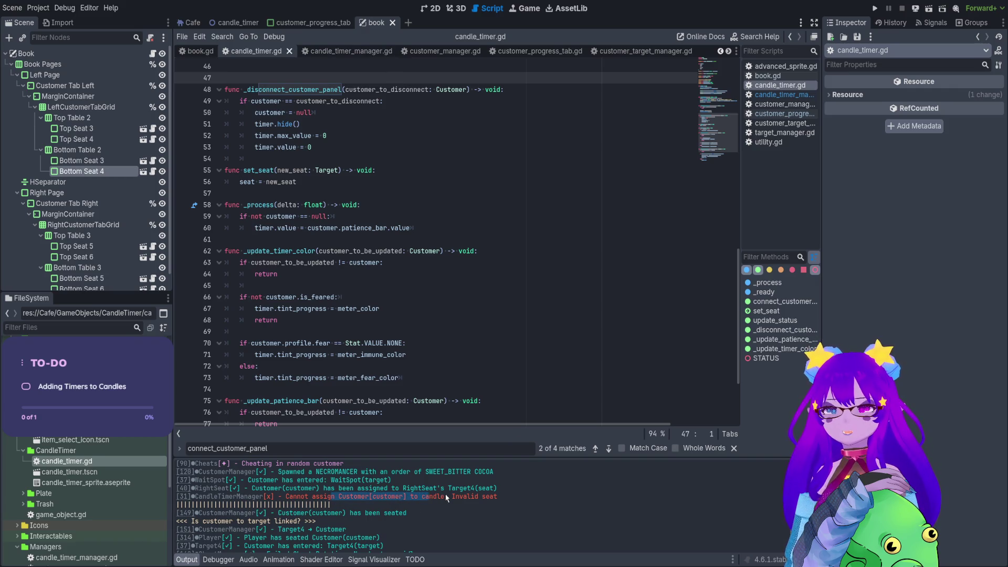
click(447, 499)
- Add print(seat_to_candle) at the top of _assign_customer_to_candle and rerun the game
click(180, 498)
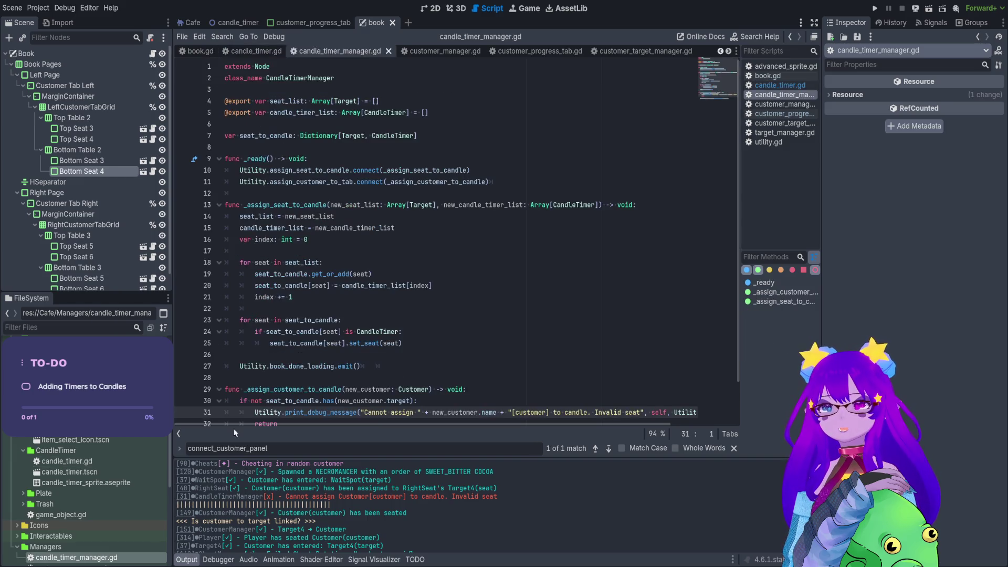
scroll(316, 323, down, 2)
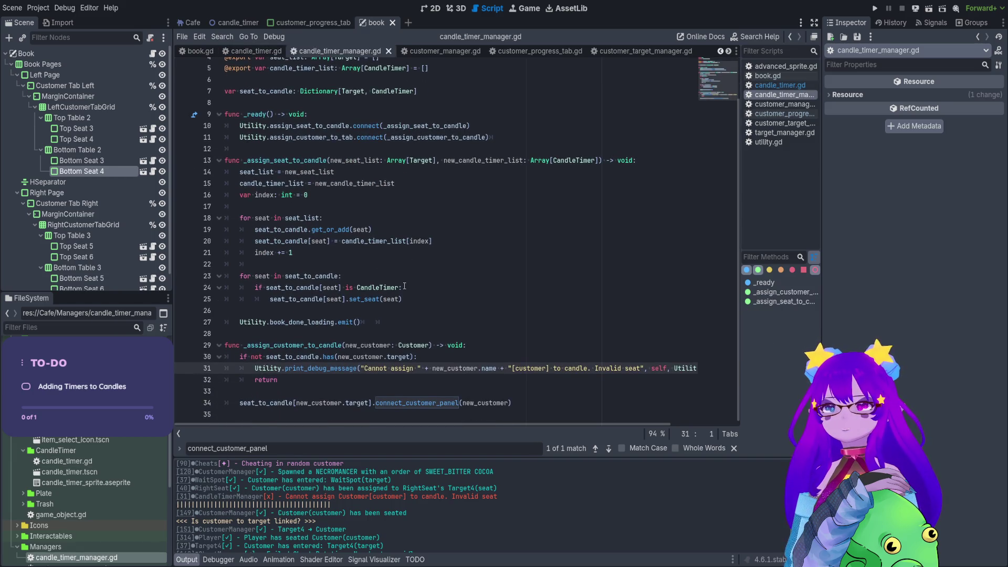
double_click(354, 357)
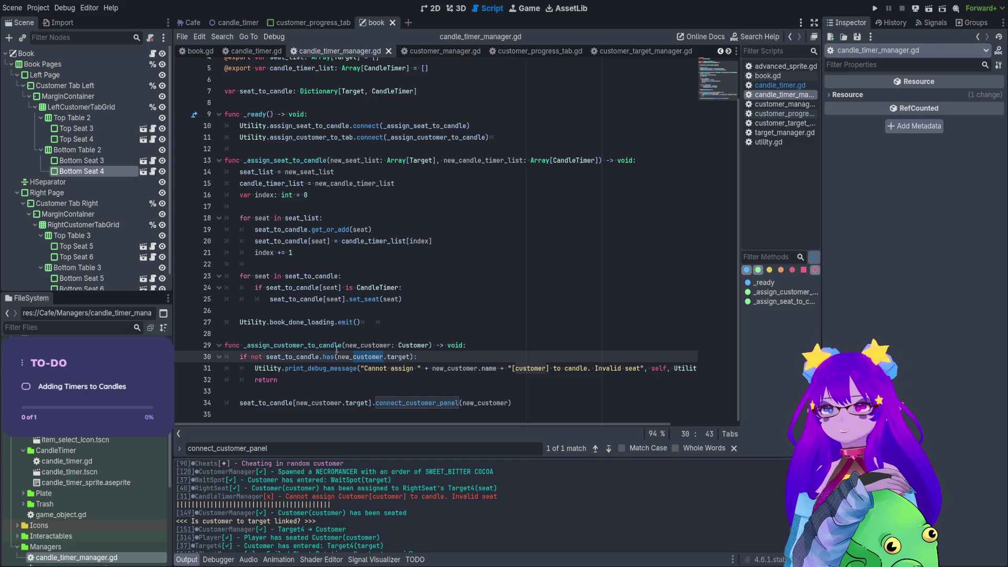
click(484, 347)
key(Return)
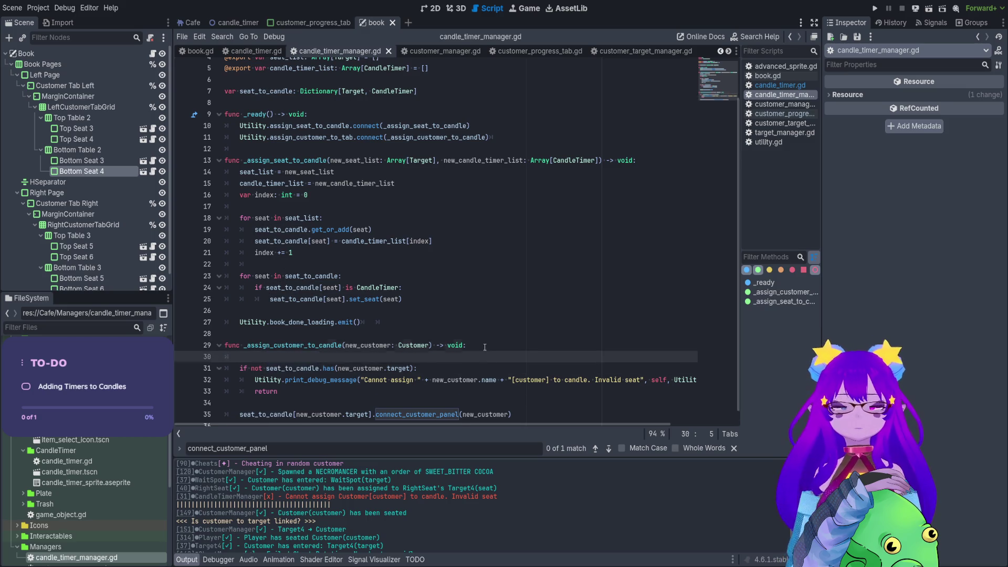
key(Return)
text(print()
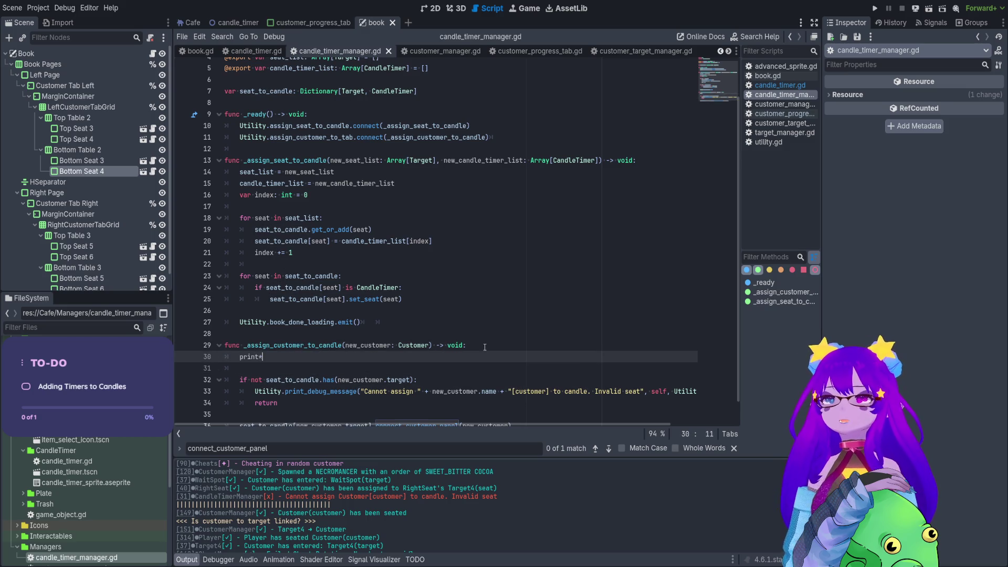
text(seat_to_candle)
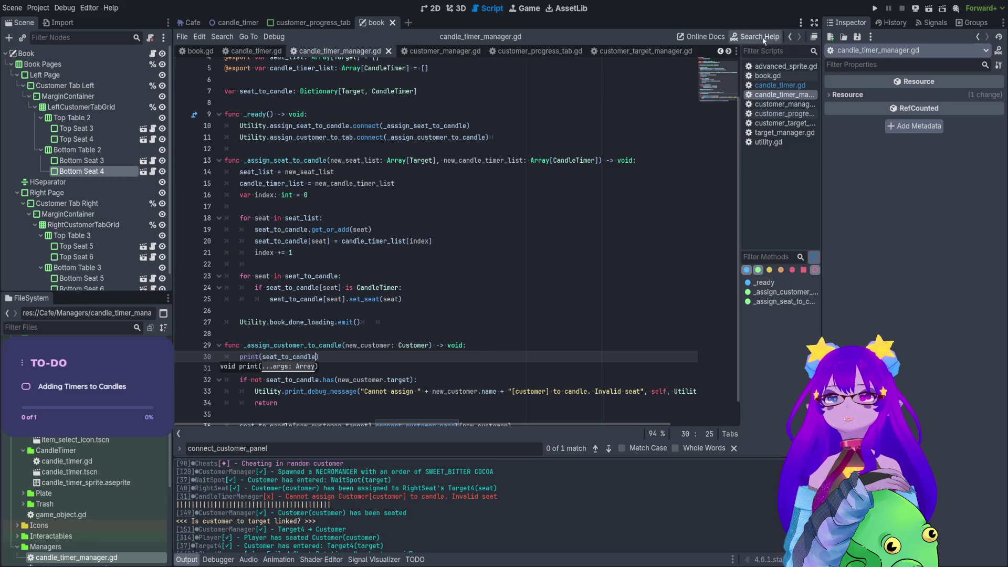
click(877, 7)
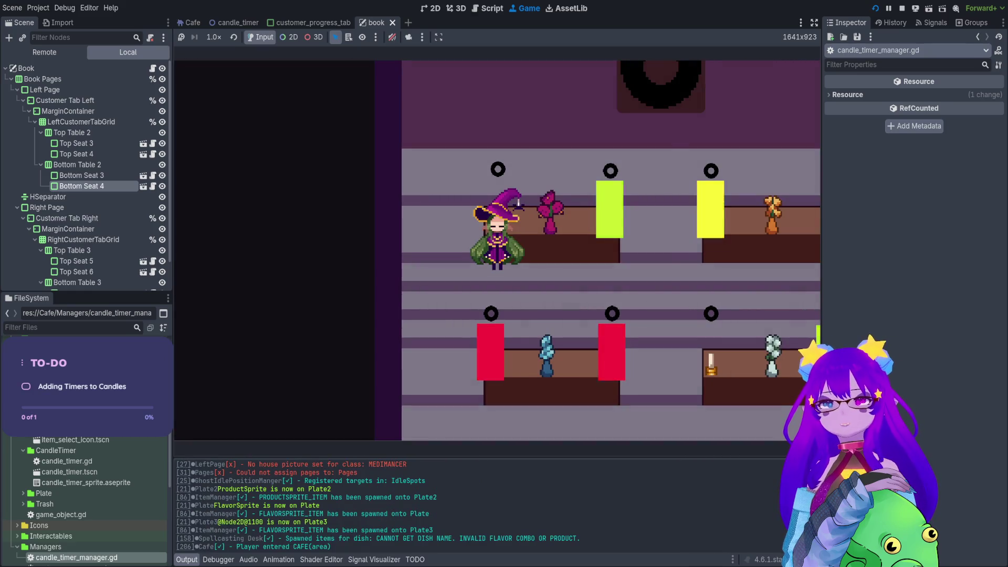
- Spawn a test customer with Cheats.spawn_customer() from the Panku console
key(grave)
text(spawn)
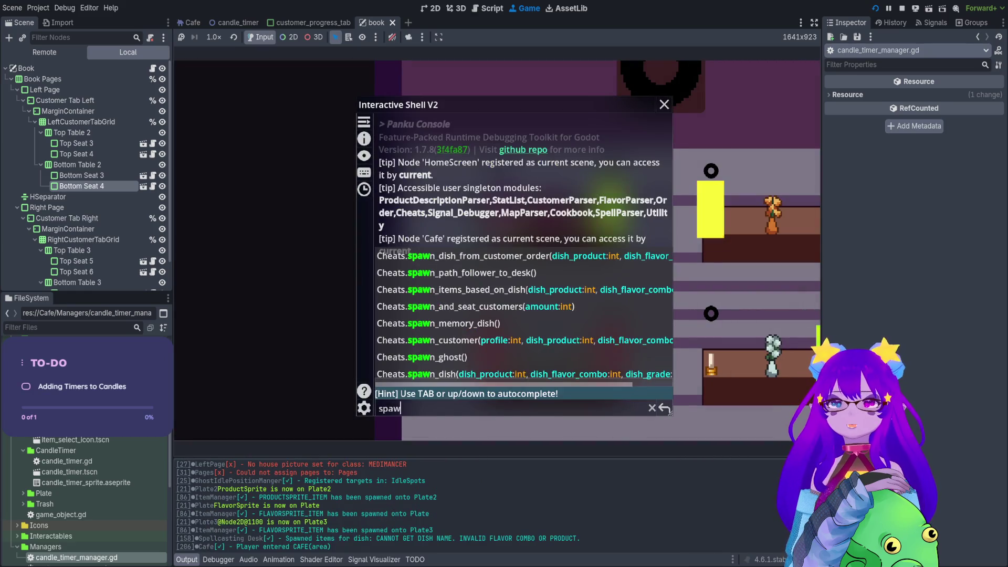
key(Tab)
key(Tab)
key(Tab)
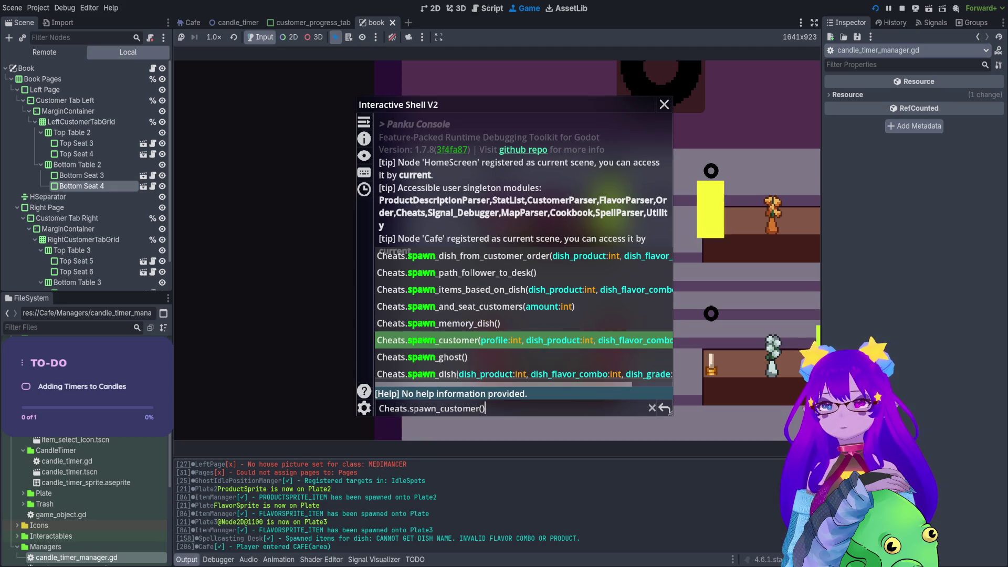
scroll(320, 507, up, 2)
scroll(319, 507, up, 1)
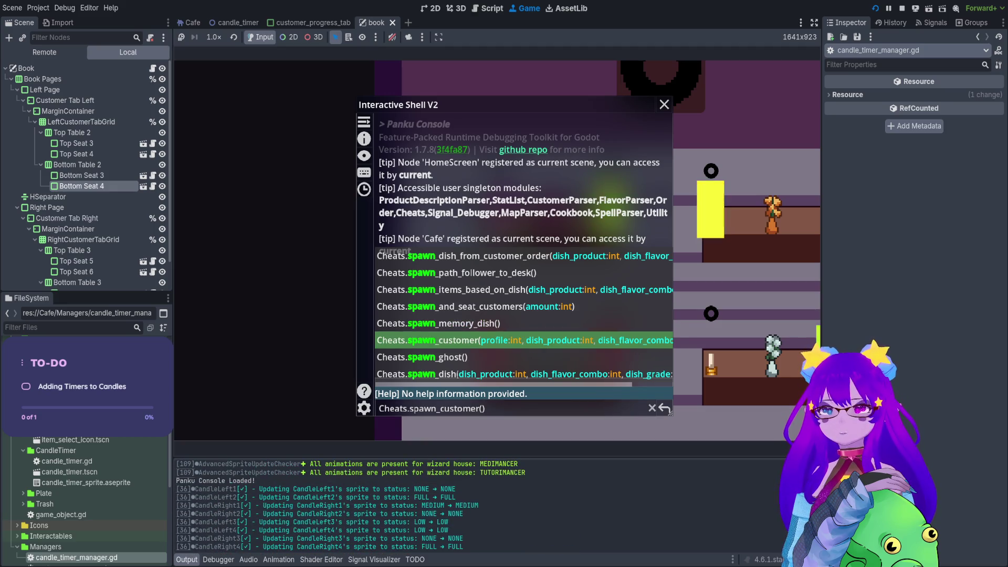
key(Return)
key(grave)
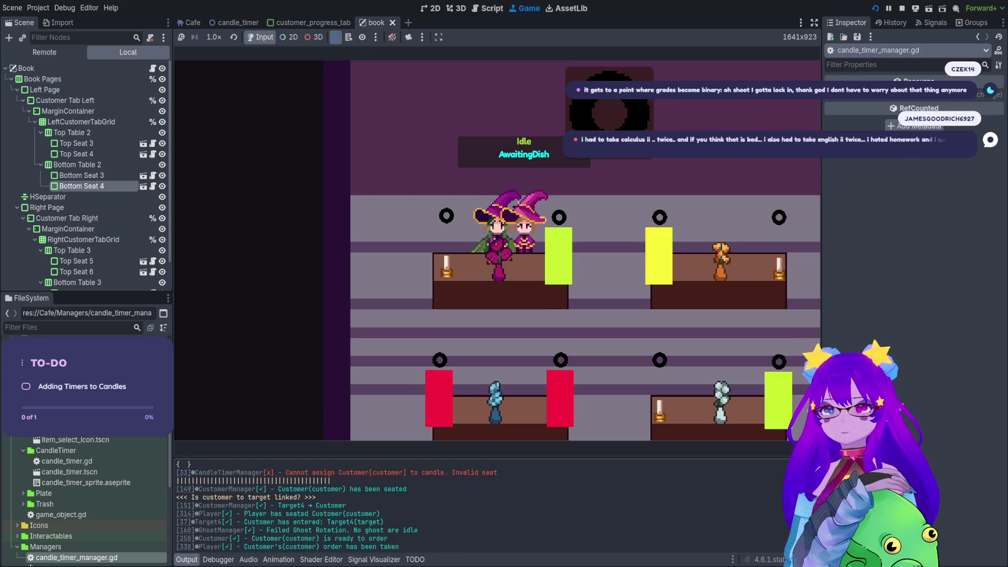
- Check the Output log showing seat_to_candle as empty braces, then stop the game
drag(395, 472, 438, 472)
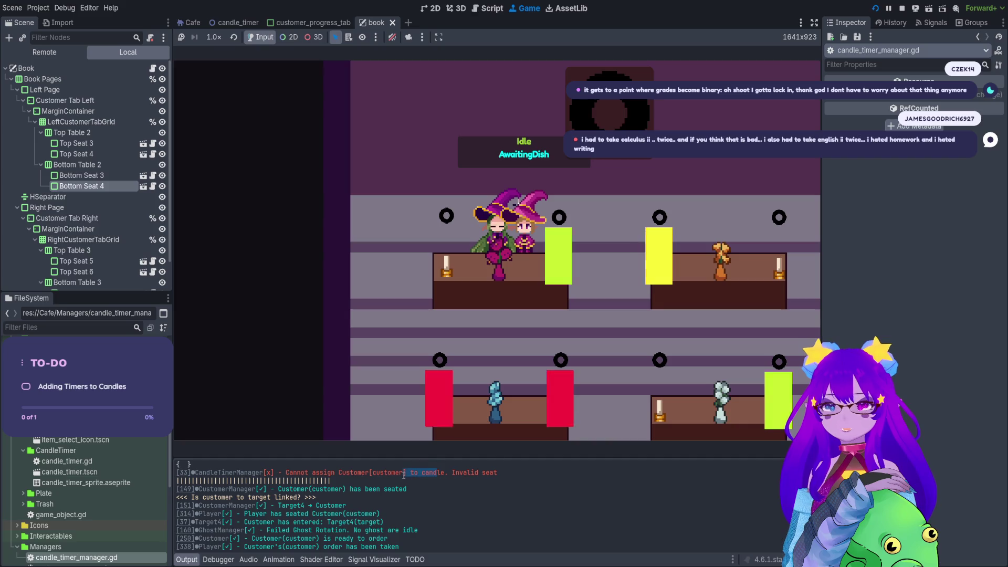
scroll(380, 486, up, 2)
drag(211, 489, 173, 488)
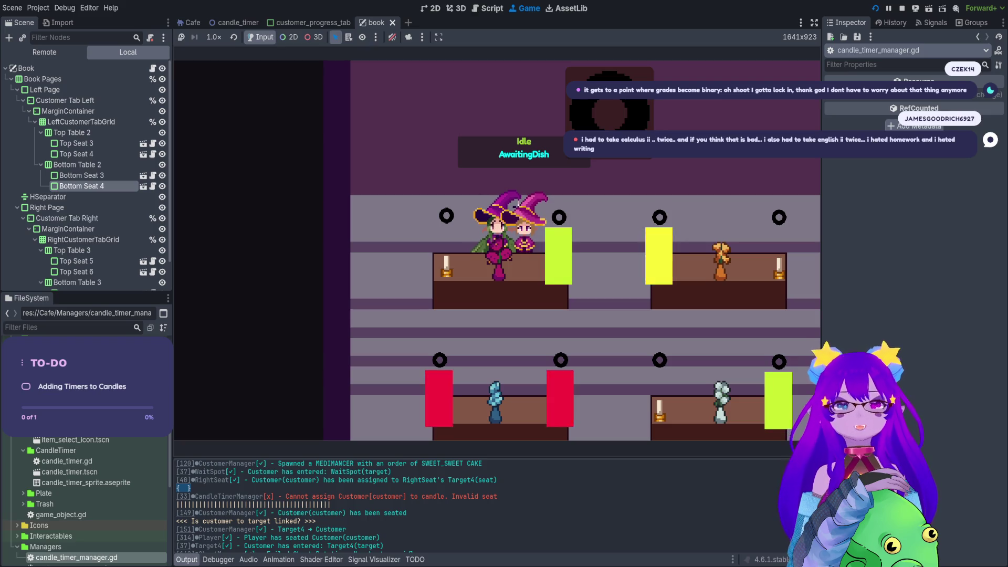
click(903, 8)
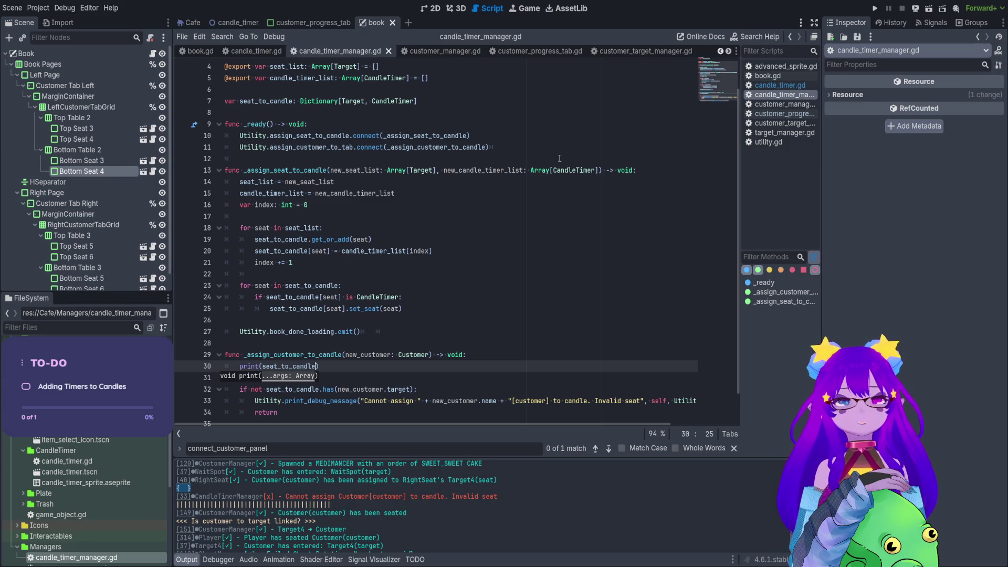
- Delete the print(seat_to_candle) line so the function starts with the seat_to_candle.has check
scroll(557, 159, down, 1)
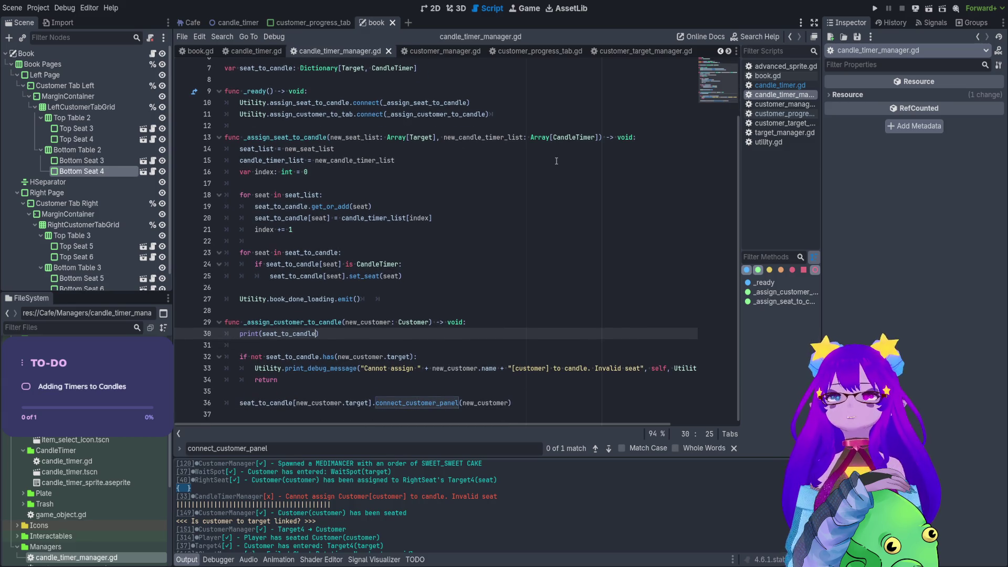
scroll(472, 173, up, 2)
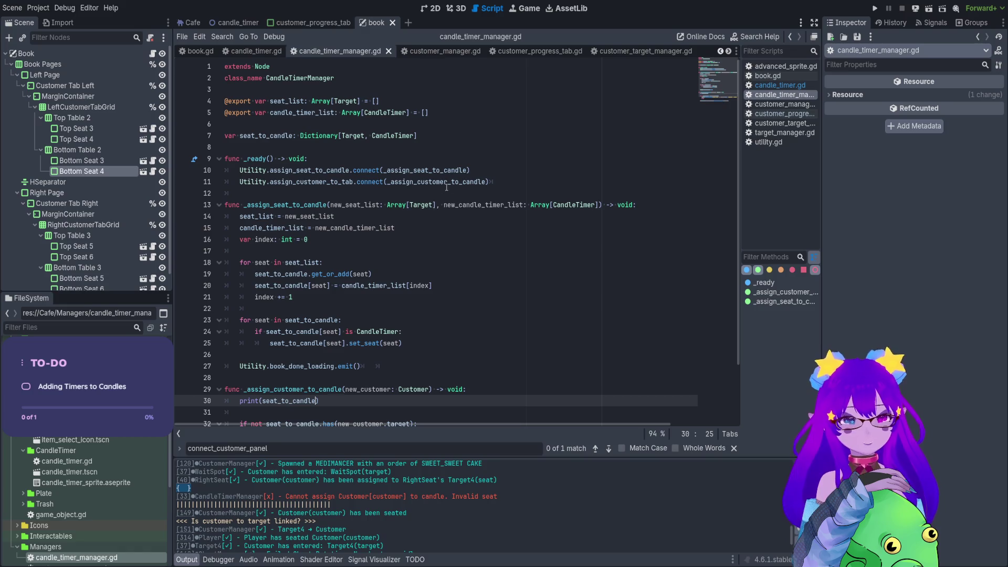
scroll(251, 159, down, 2)
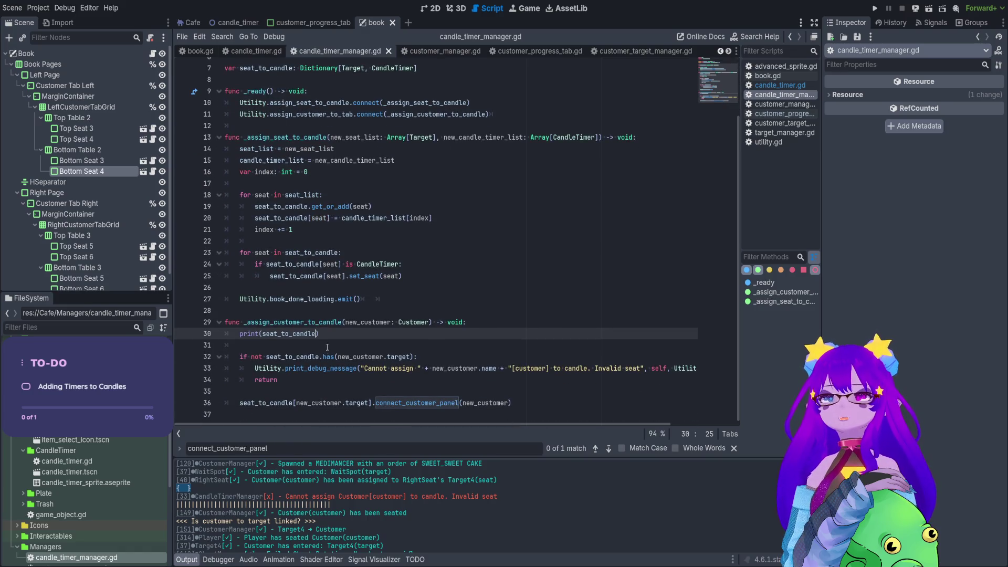
key(ctrl+shift+k)
- Add print(new_seat_list) and print(new_candle_timer_list) at the top of _assign_seat_to_candle and save
key(BackSpace)
key(BackSpace)
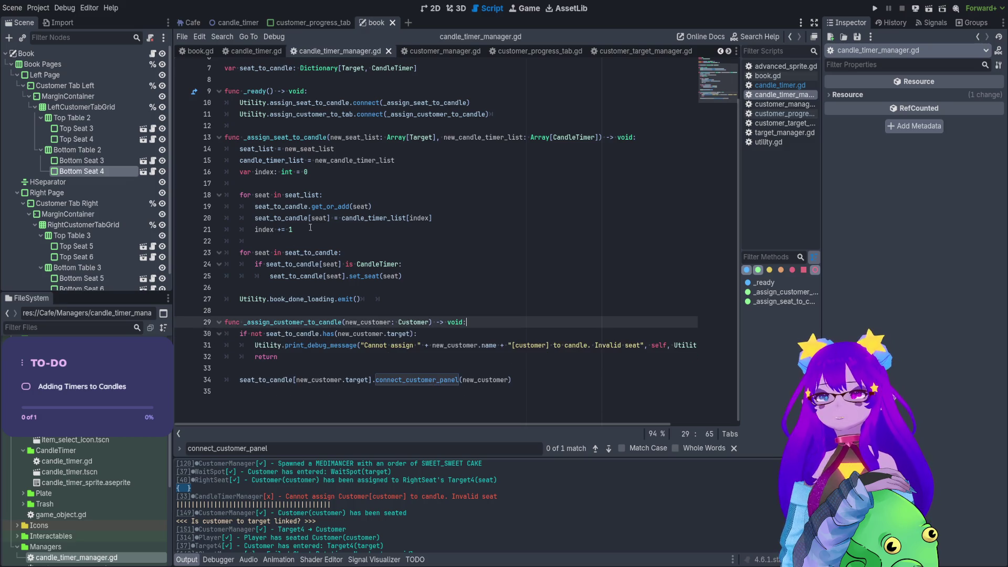
click(673, 134)
key(Return)
text(pr)
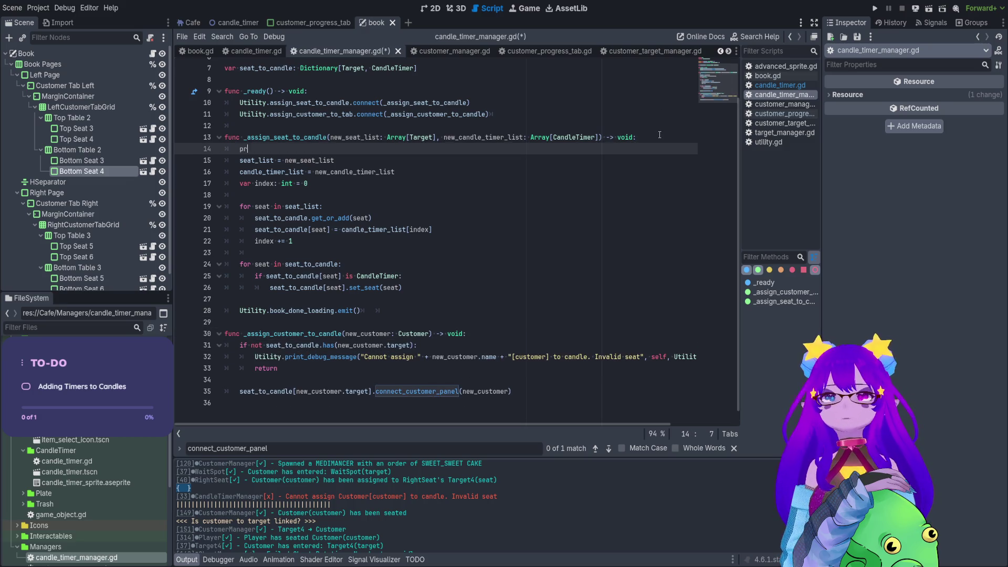
text(int(new)
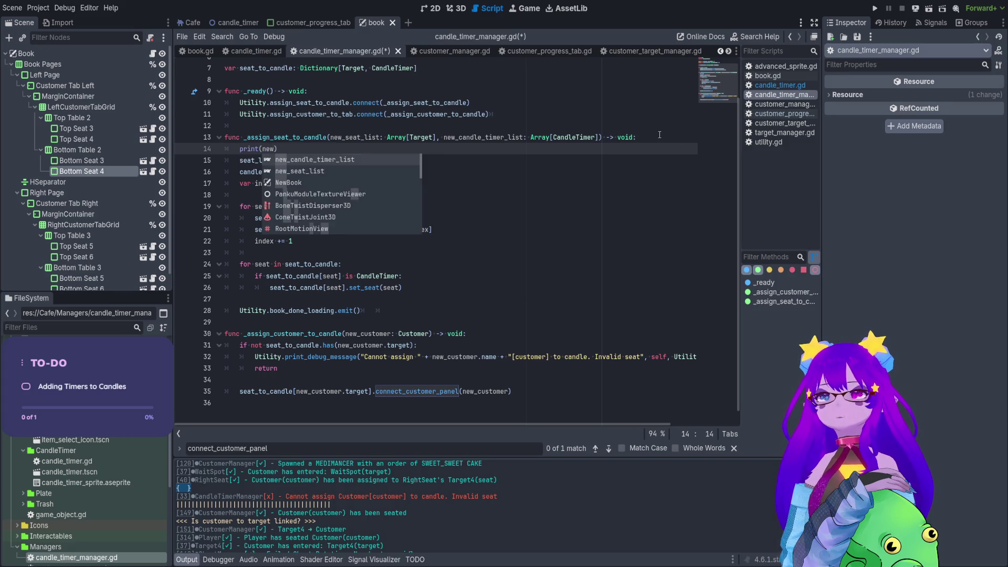
key(Down)
key(Return)
key(End)
key(ctrl+shift+d)
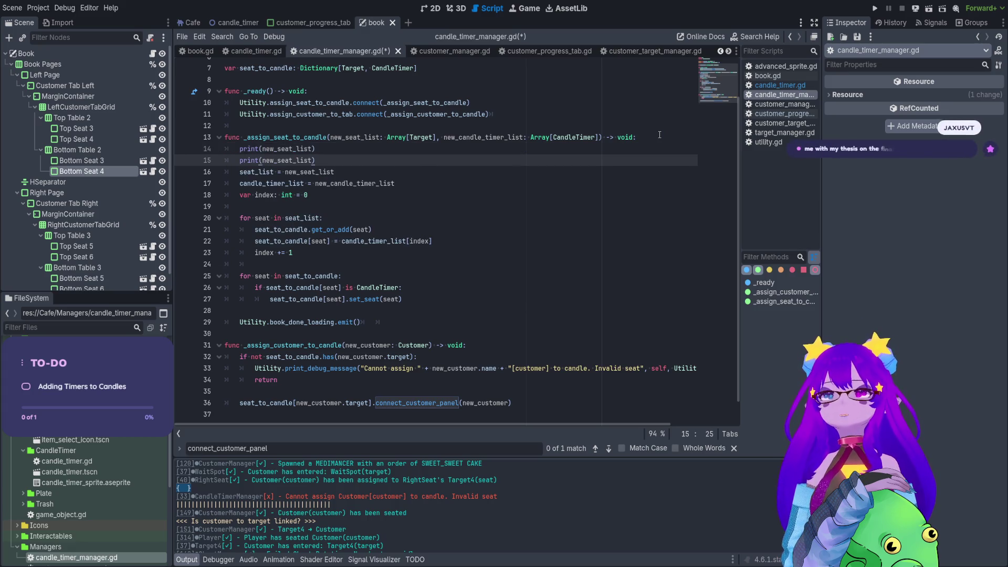
double_click(482, 137)
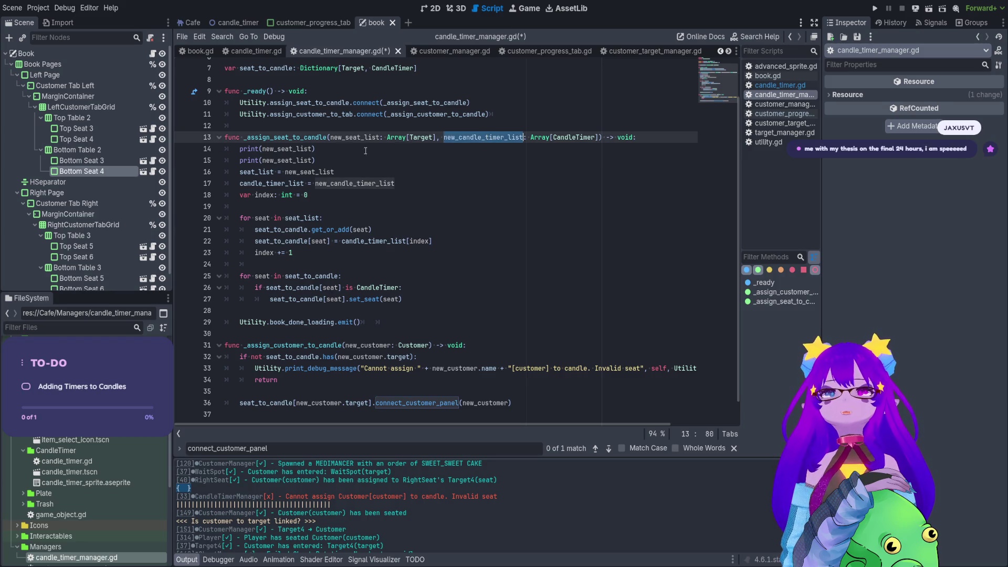
key(ctrl+c)
double_click(289, 160)
key(ctrl+v)
key(ctrl+s)
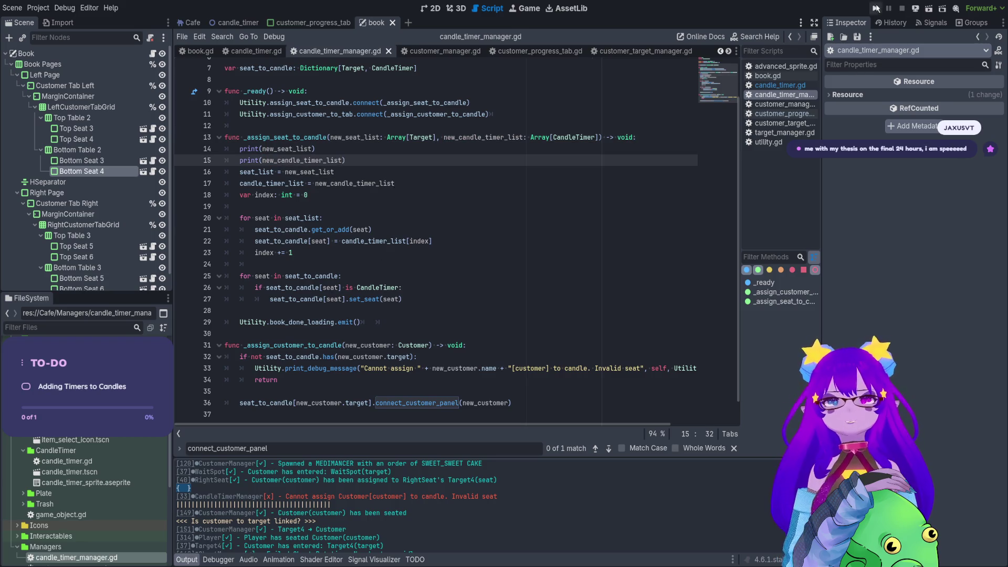
- Run the game to check the printed lists, then delete both print lines
click(876, 8)
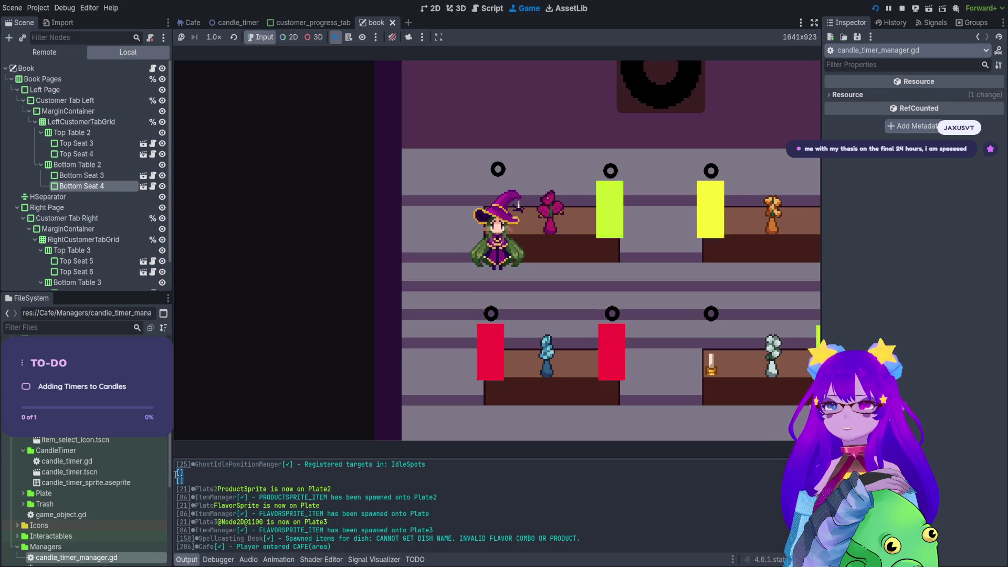
key(F8)
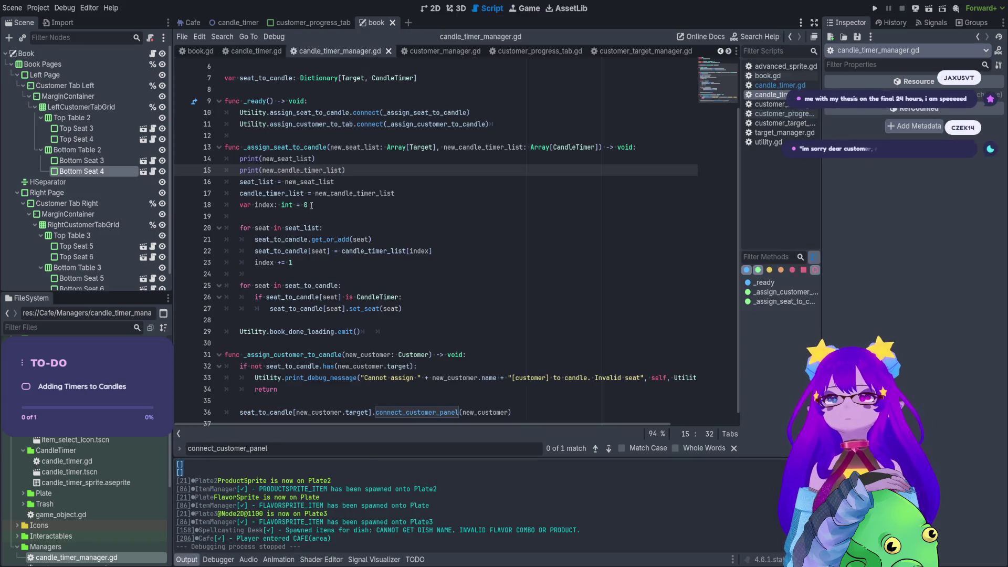
drag(344, 170, 198, 154)
key(BackSpace)
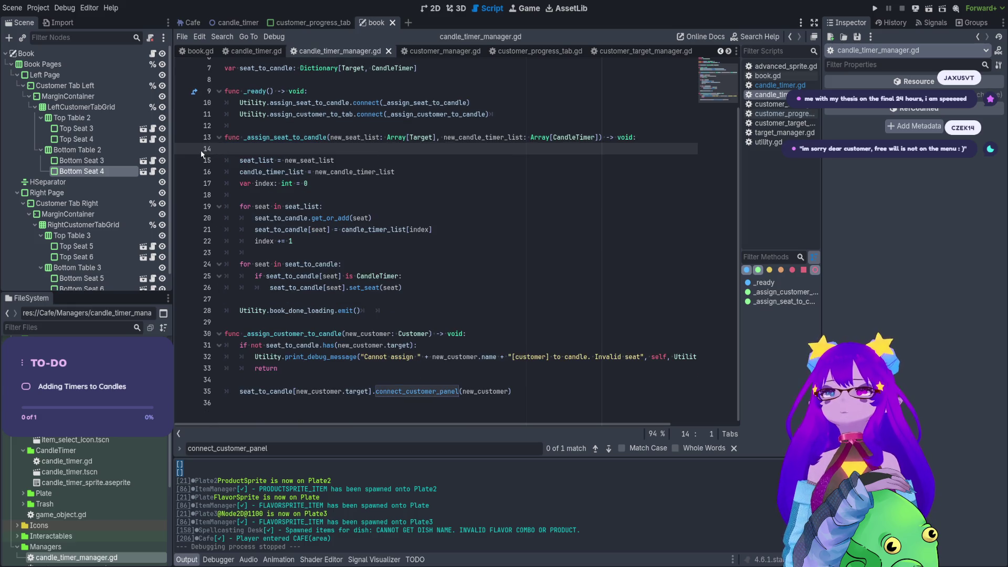
key(BackSpace)
scroll(421, 186, up, 2)
- Inspect the line 10–11 signal connections and jump to the assign_seat_to_candle declaration in utility.gd
click(421, 183)
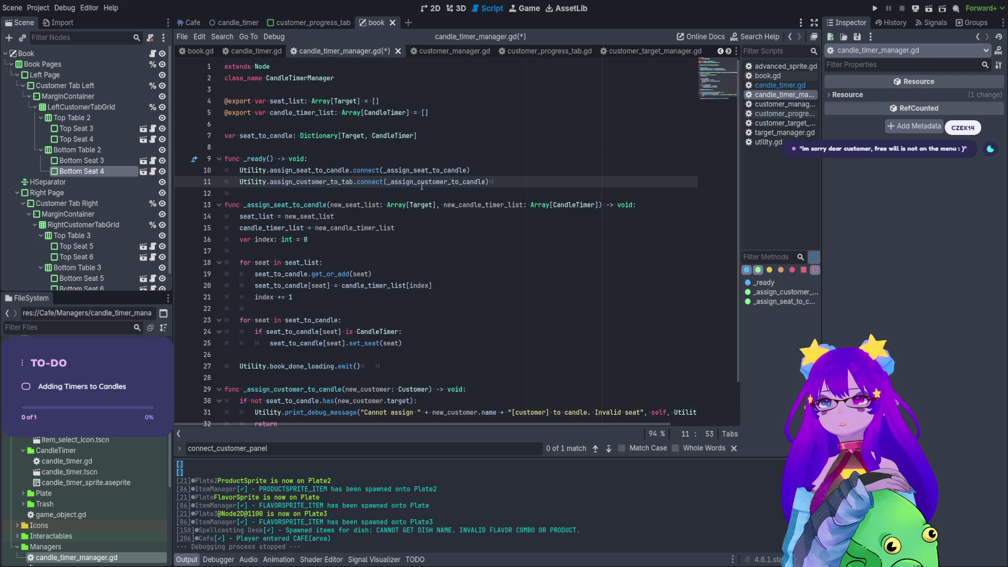
double_click(421, 183)
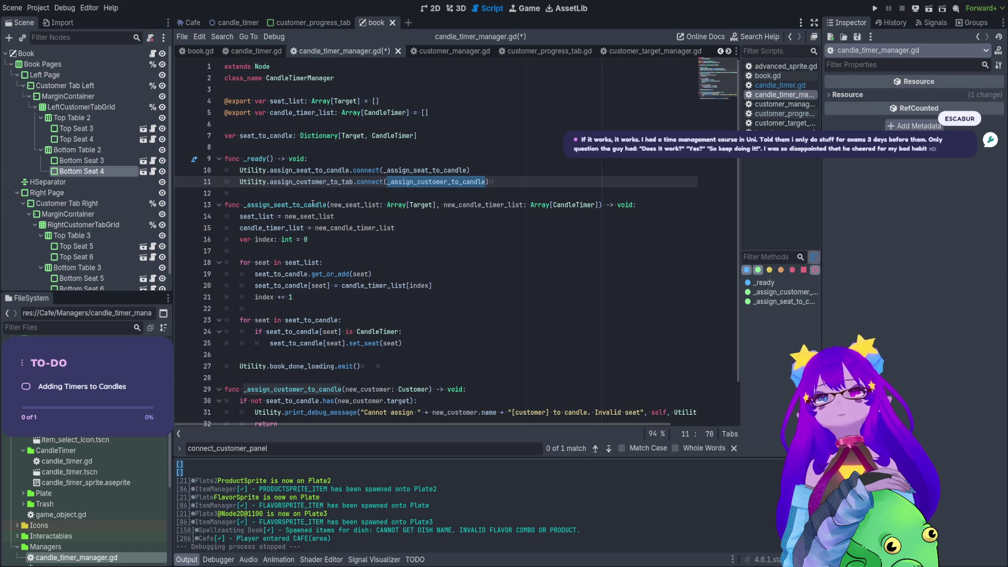
double_click(339, 170)
double_click(431, 168)
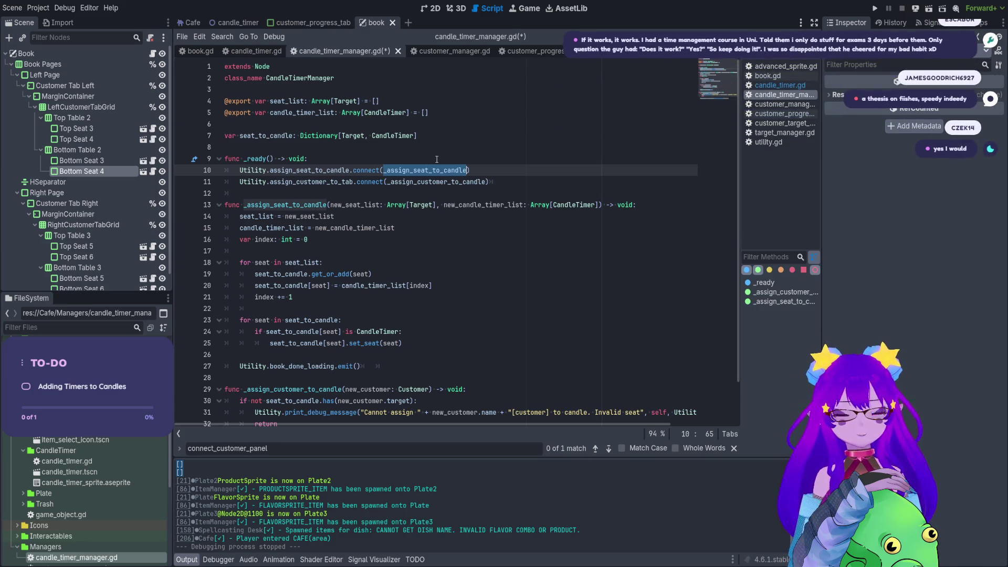
double_click(316, 170)
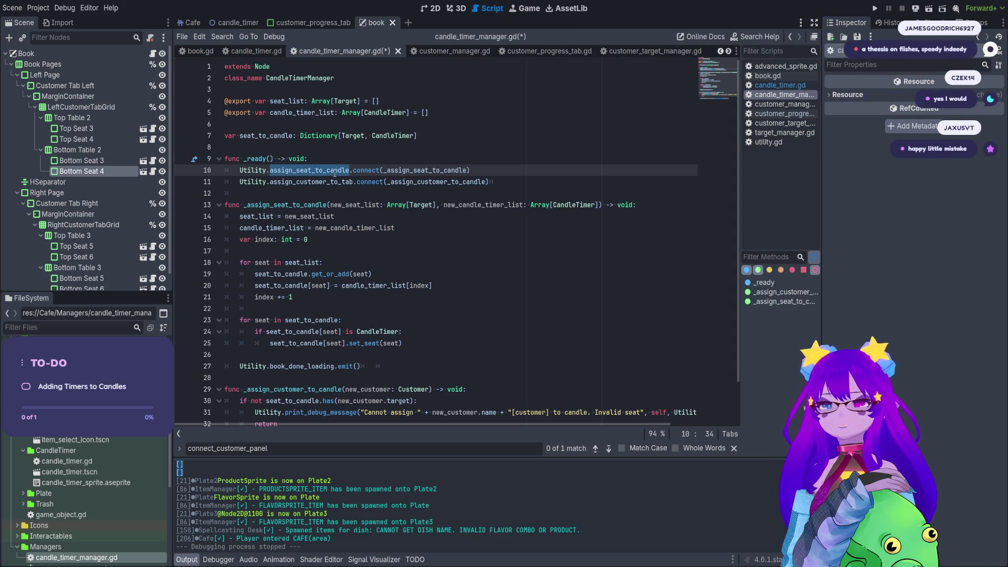
ctrl+click(334, 170)
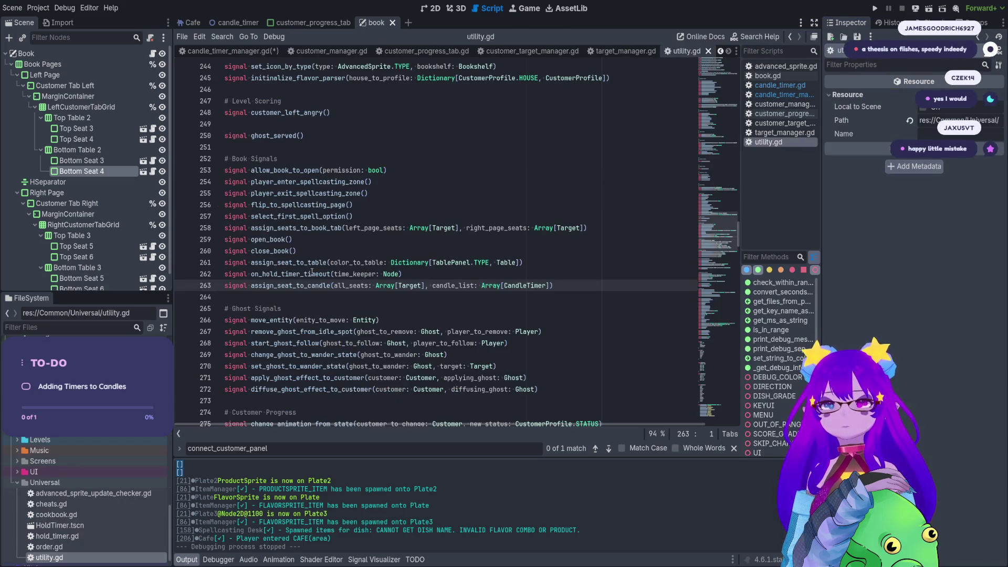
- Run a Find in Files search for assign_seat_to_candle across the whole project
double_click(291, 285)
key(ctrl+f)
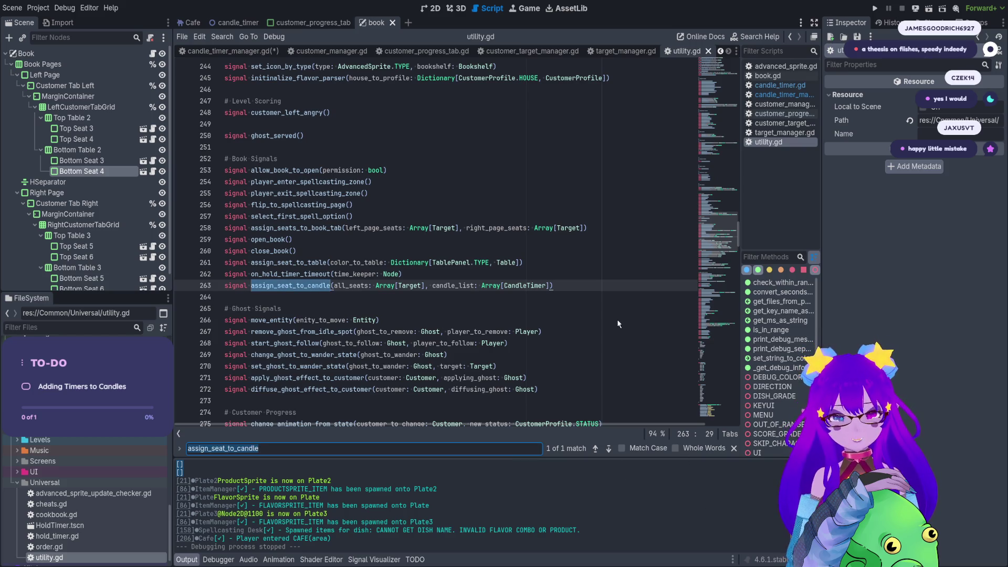
key(ctrl+shift+f)
key(Return)
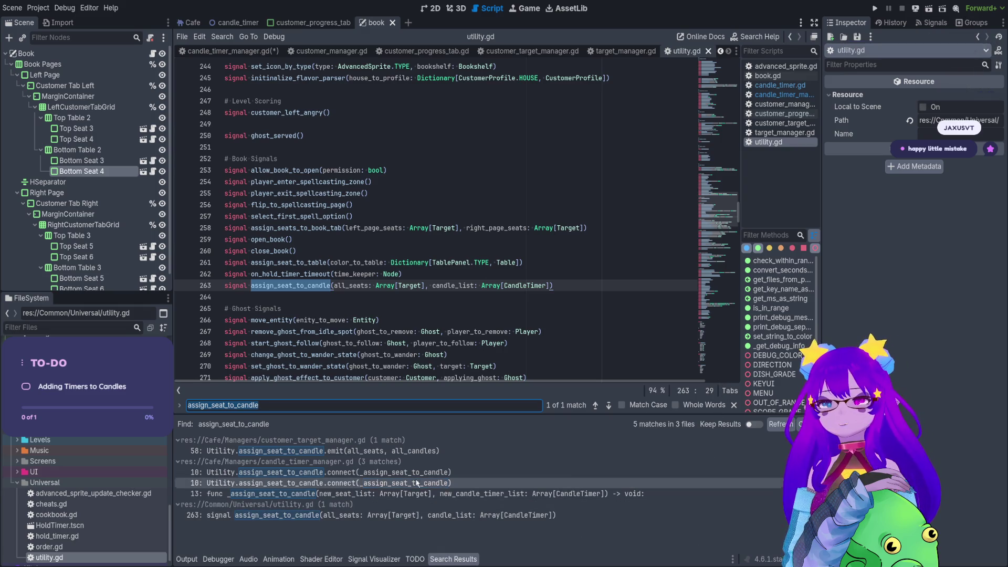
- Paste a _register_candles call above the assign_seat_to_candle emit in the new-book branch
click(418, 451)
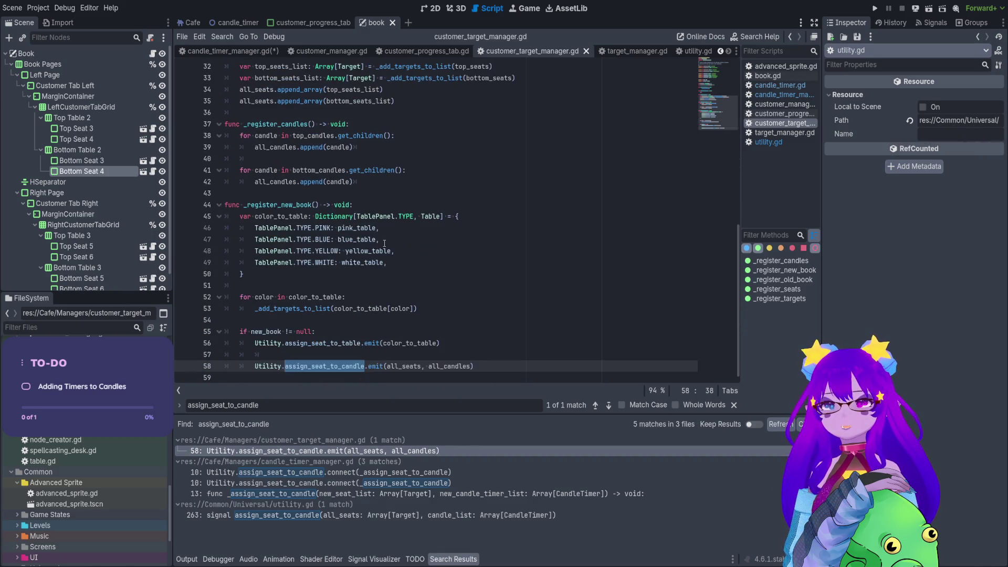
click(361, 355)
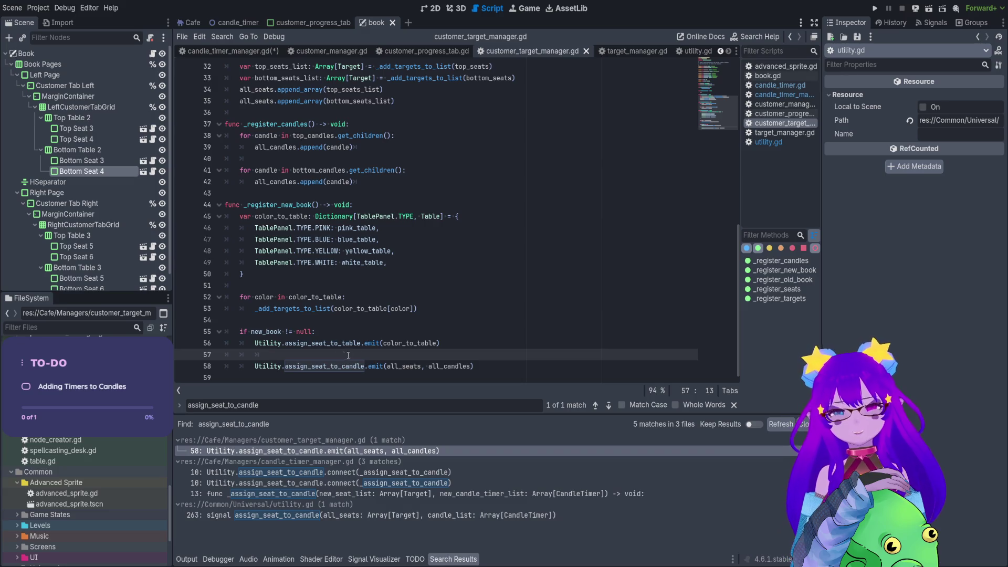
key(Return)
key(Return)
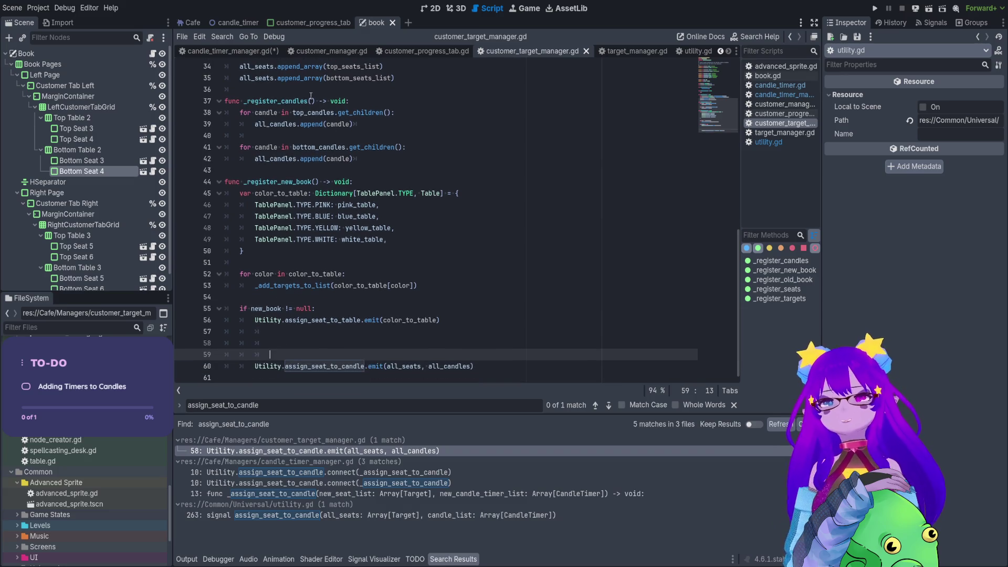
click(297, 100)
double_click(298, 100)
key(ctrl+c)
click(314, 342)
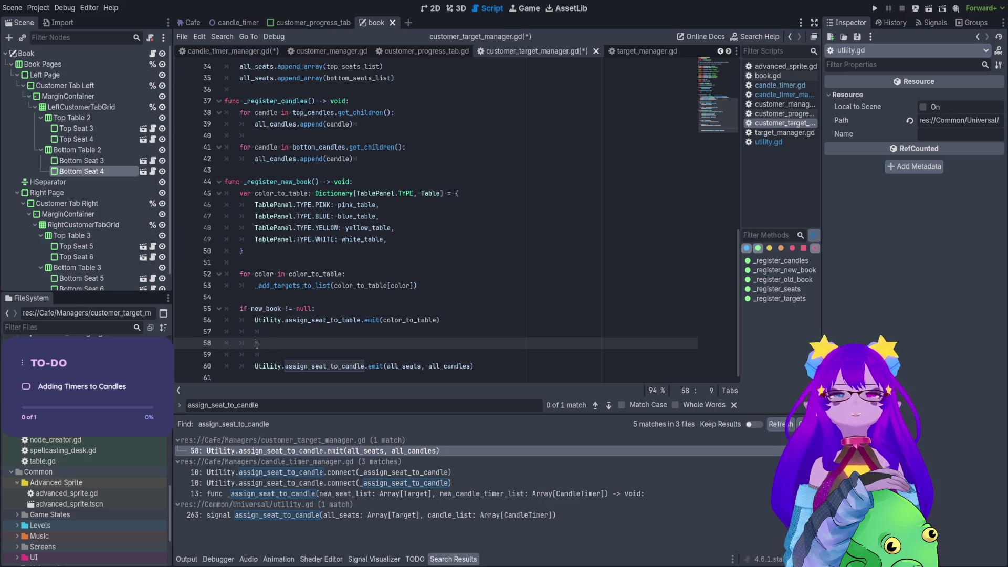
key(ctrl+v)
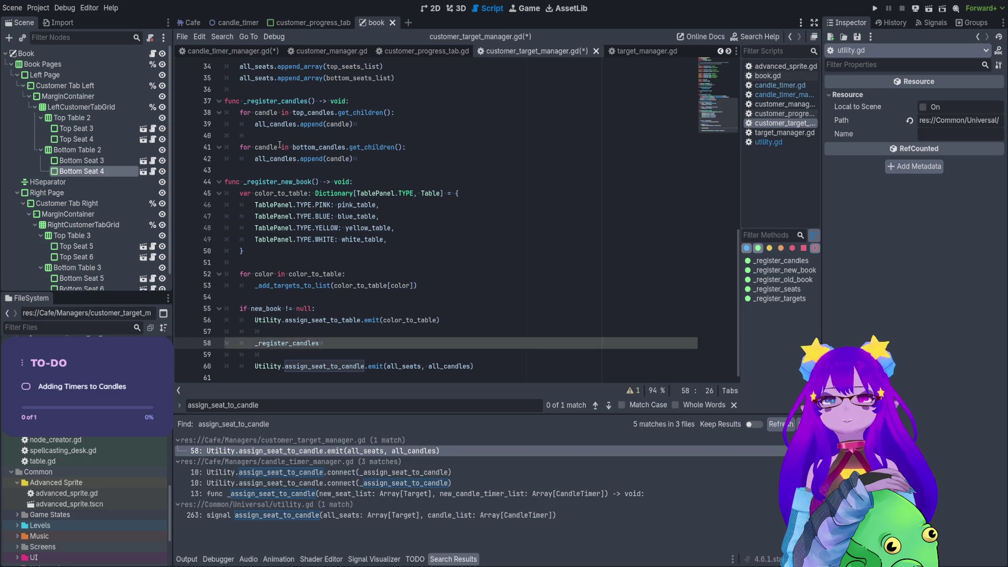
- Add a _register_seats() line and complete the _register_candles() call
scroll(272, 220, up, 1)
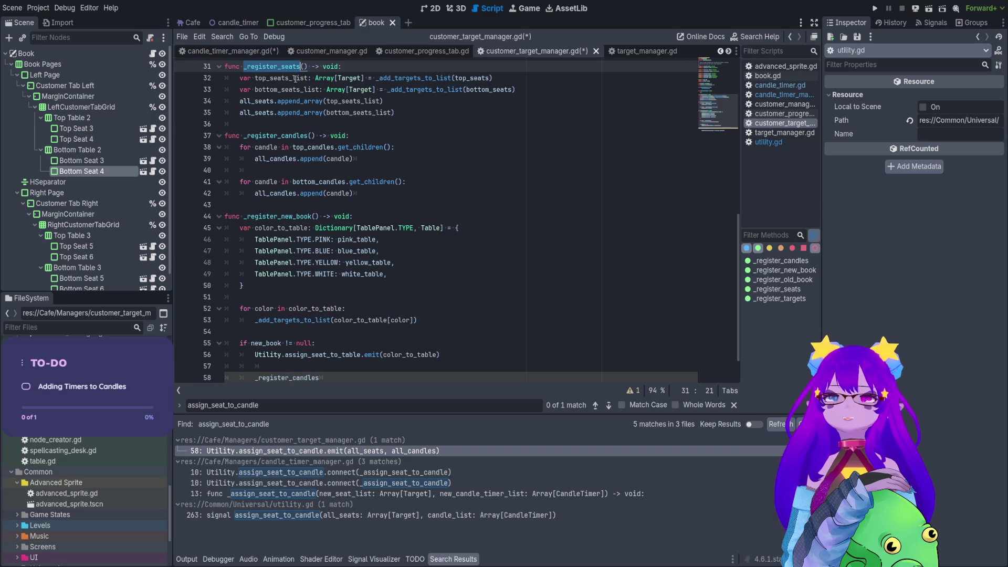
scroll(283, 210, down, 1)
click(281, 331)
key(Return)
text(_register_seats)
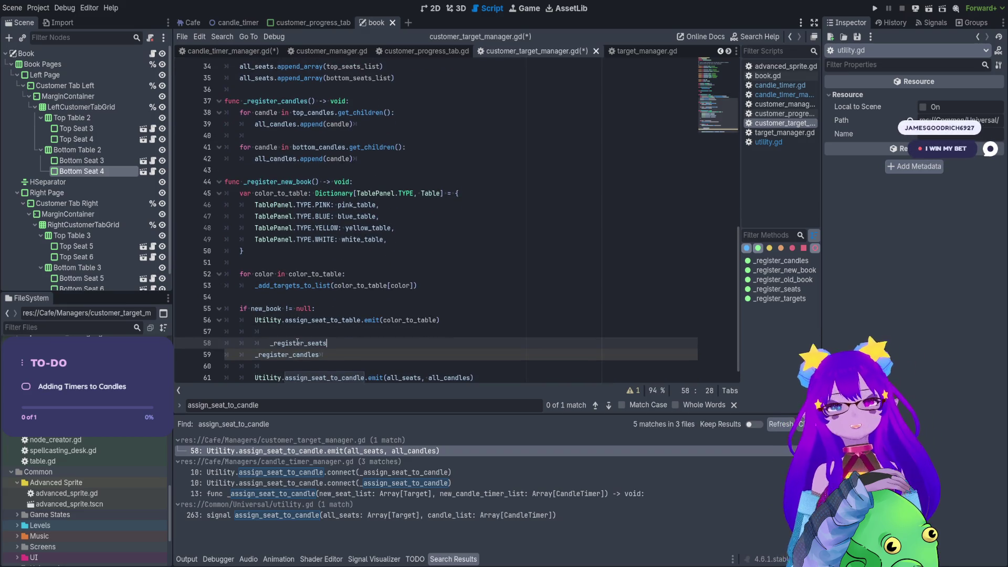
text(())
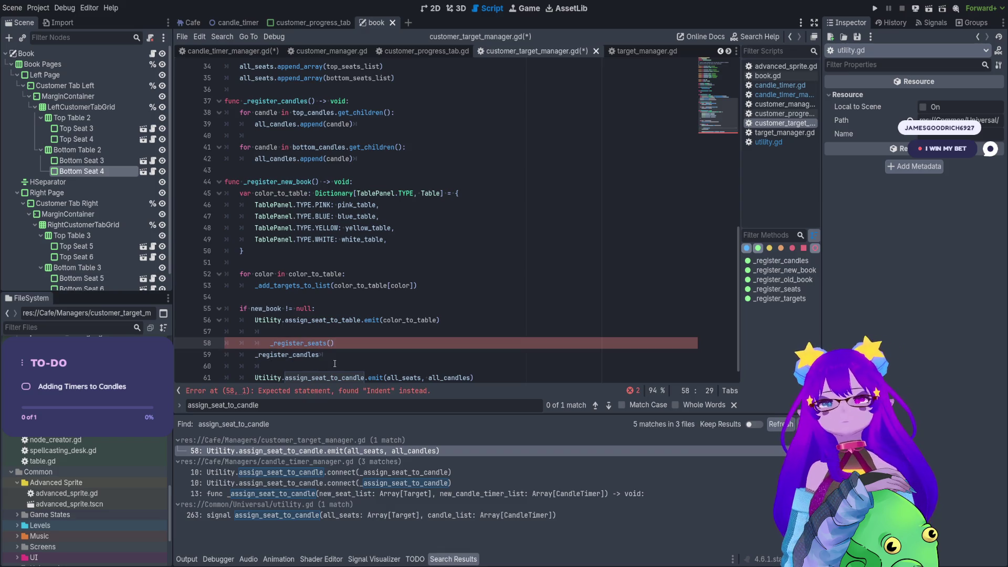
click(319, 356)
text(())
key(BackSpace)
key(BackSpace)
key(BackSpace)
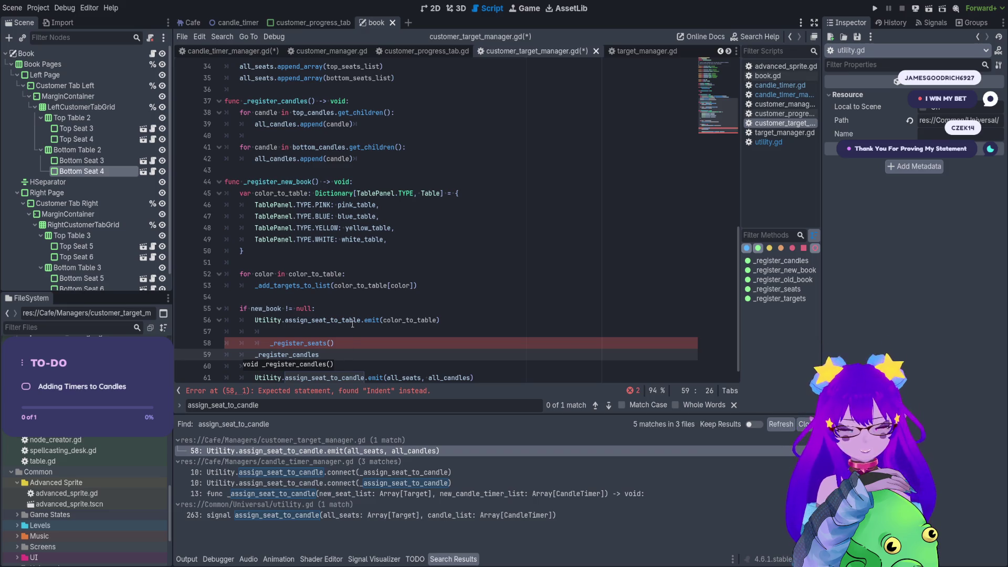
key(Return)
- Remove the extra indent on the _register_seats line, save the script, and run the game
click(274, 346)
key(BackSpace)
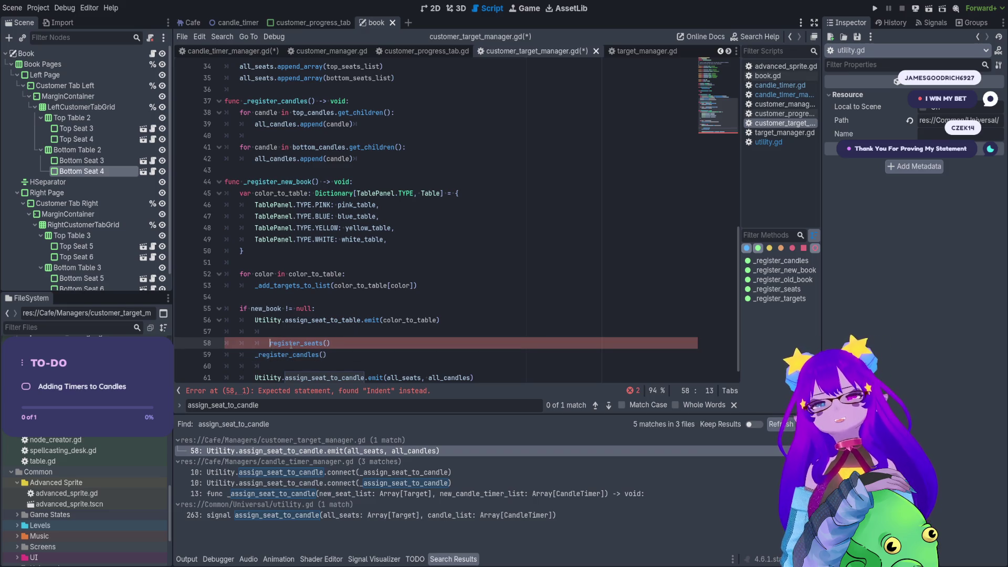
key(BackSpace)
text(_)
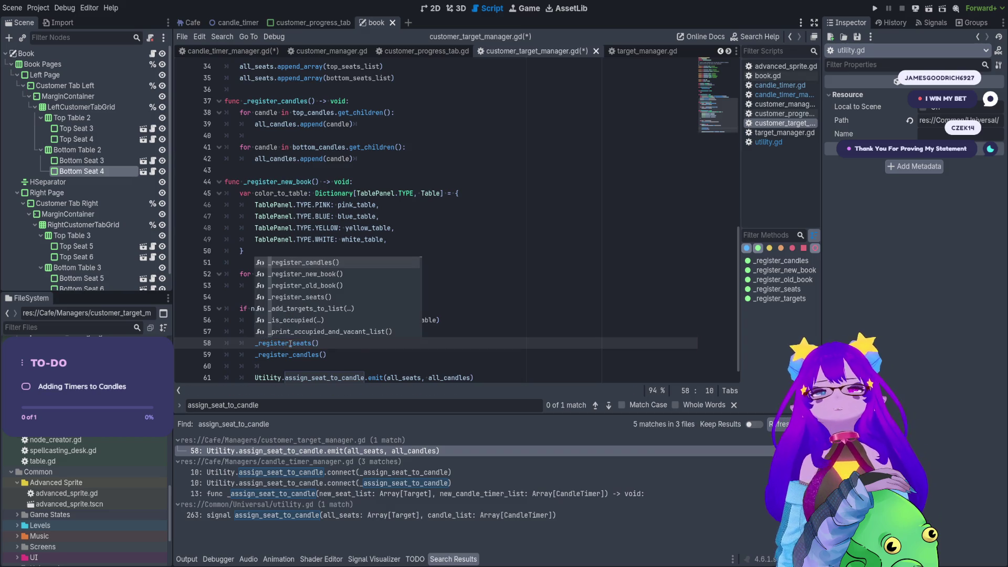
click(507, 305)
key(ctrl+s)
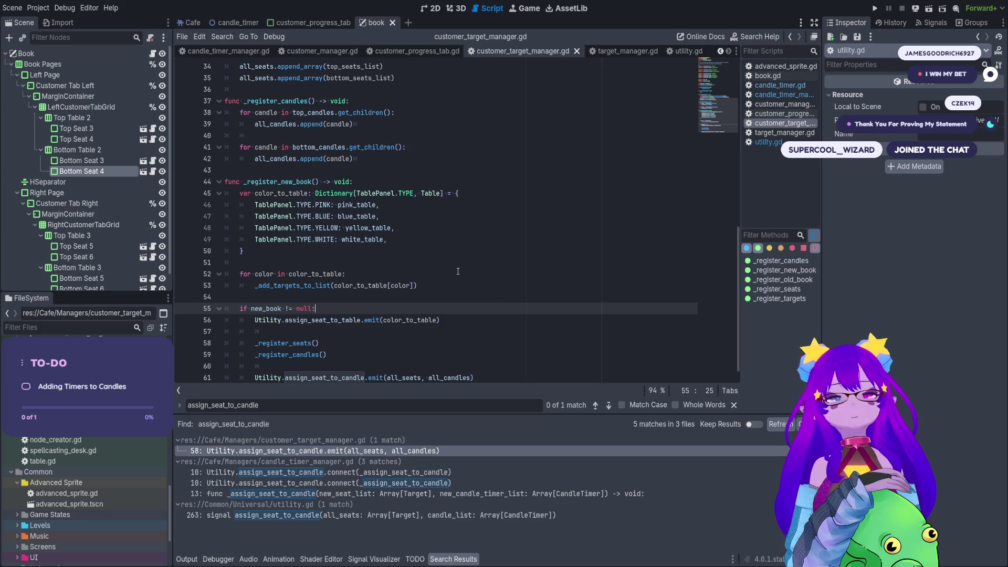
click(875, 9)
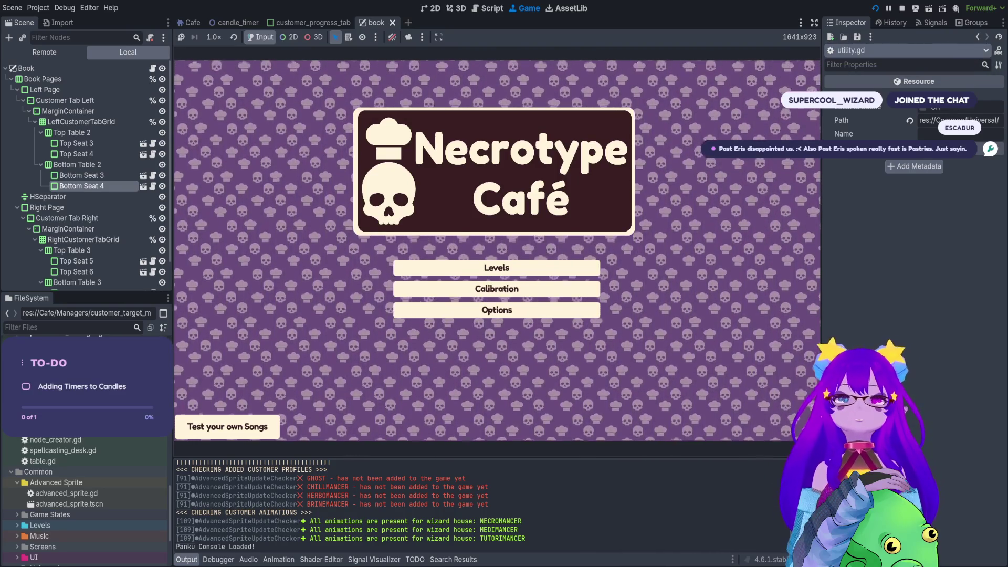
- Enter the café level from the title menu's level select, then stop the game
key(Return)
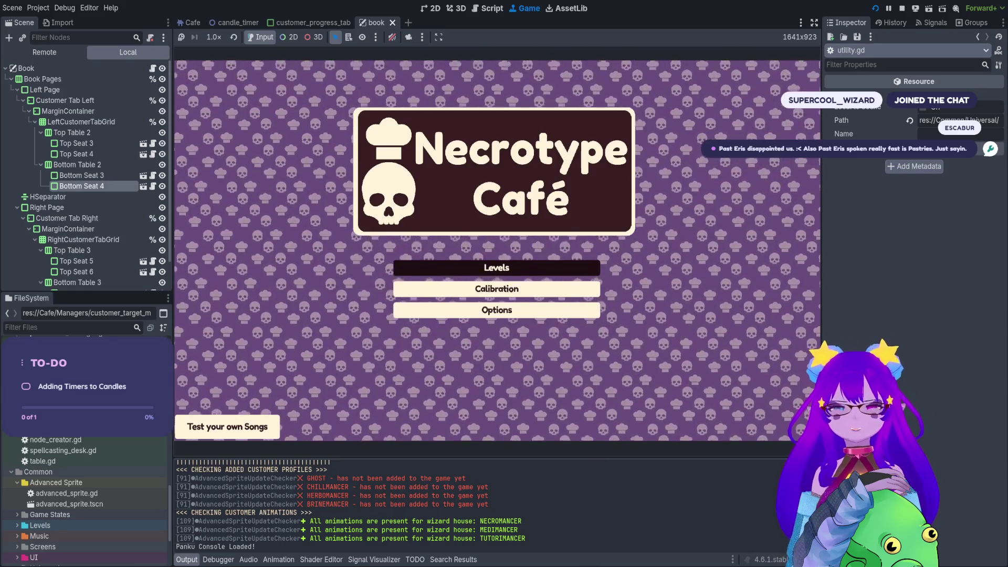
key(Return)
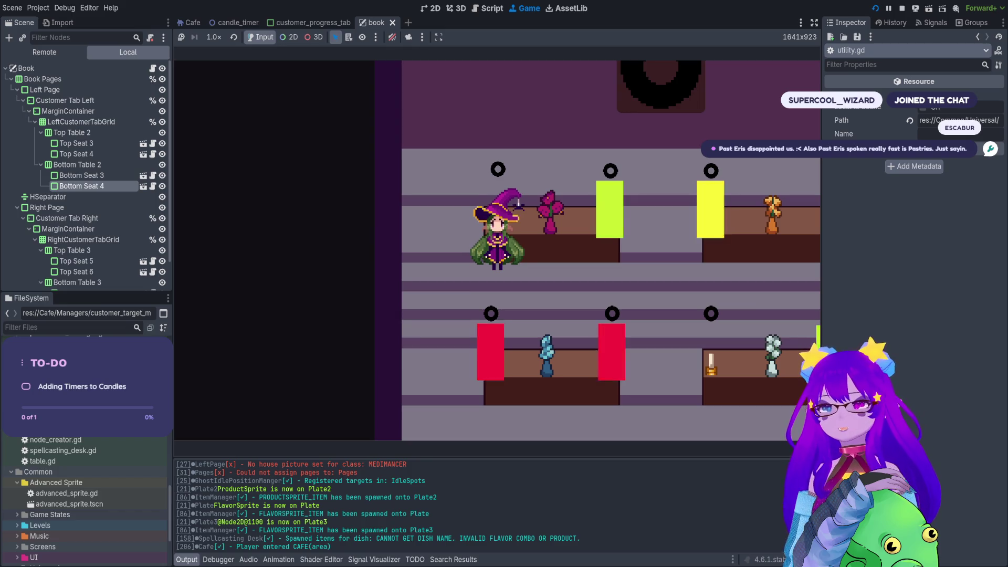
scroll(347, 506, up, 15)
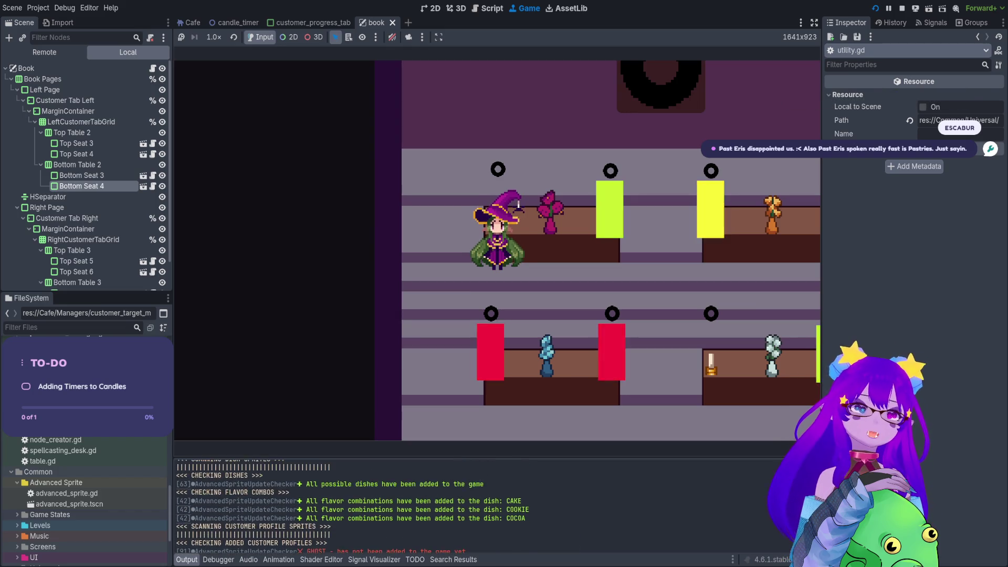
click(902, 9)
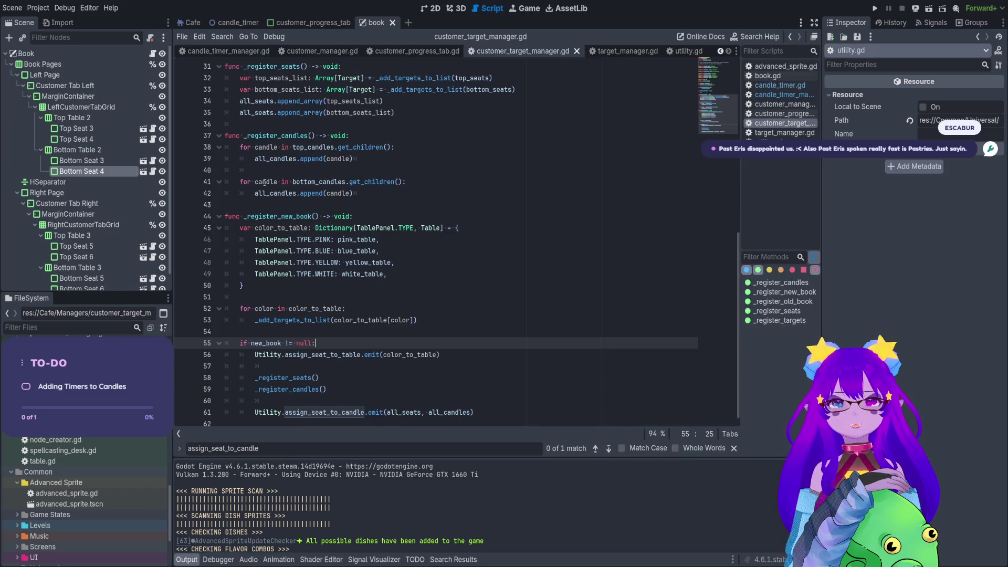
- Switch to customer_progress_tab.gd and scroll through its set_seat and patience bar code
click(449, 51)
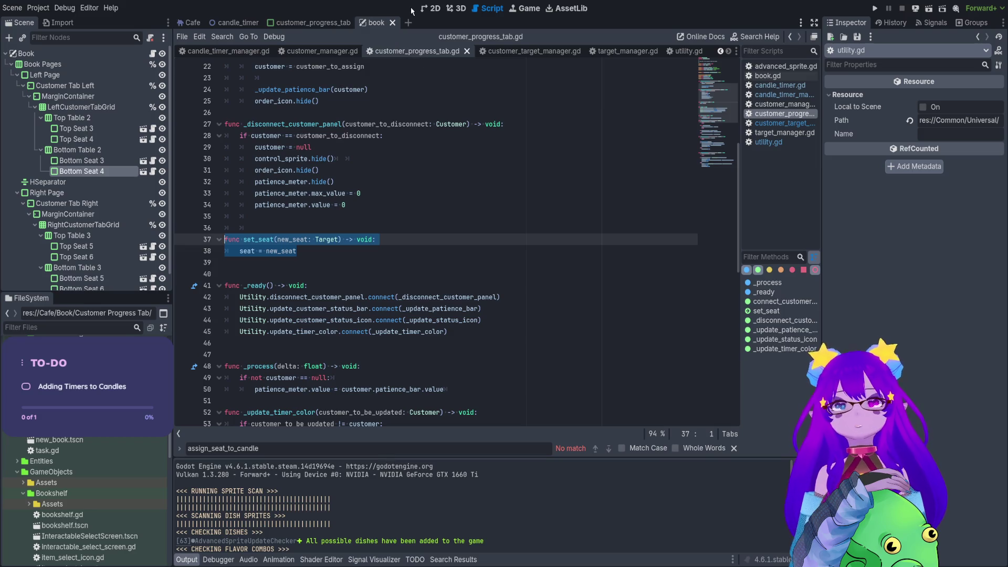
scroll(380, 173, down, 7)
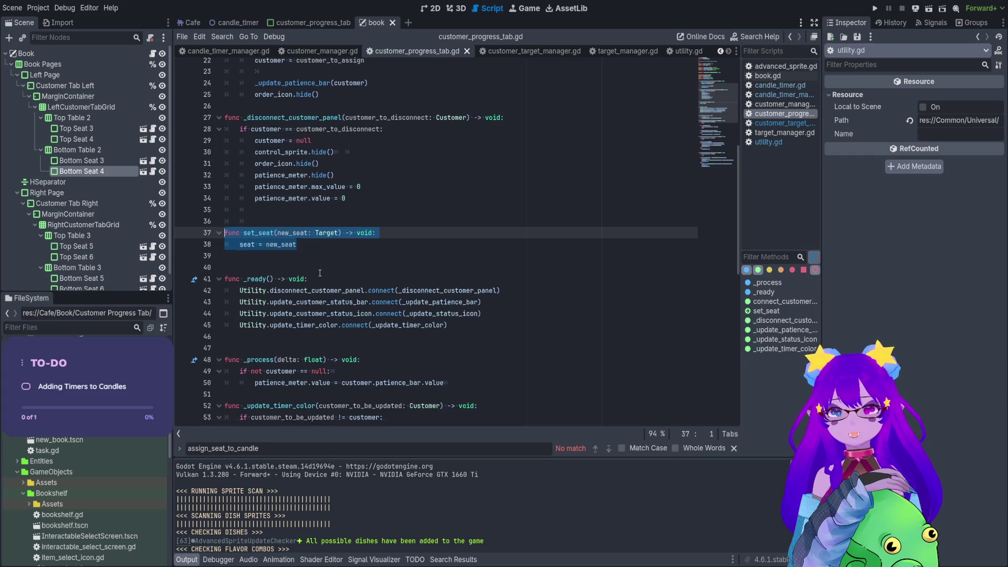
scroll(283, 260, down, 5)
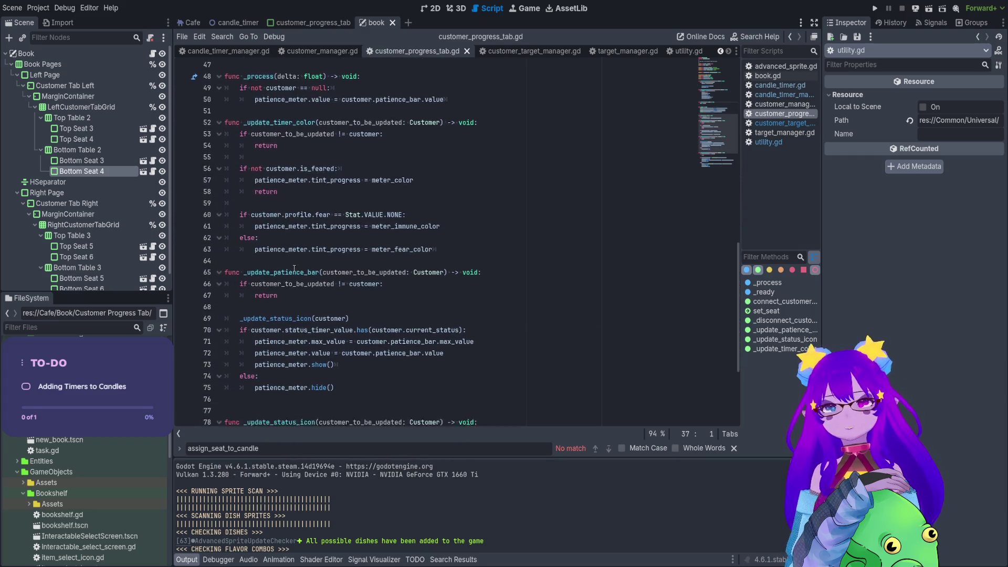
scroll(310, 279, up, 10)
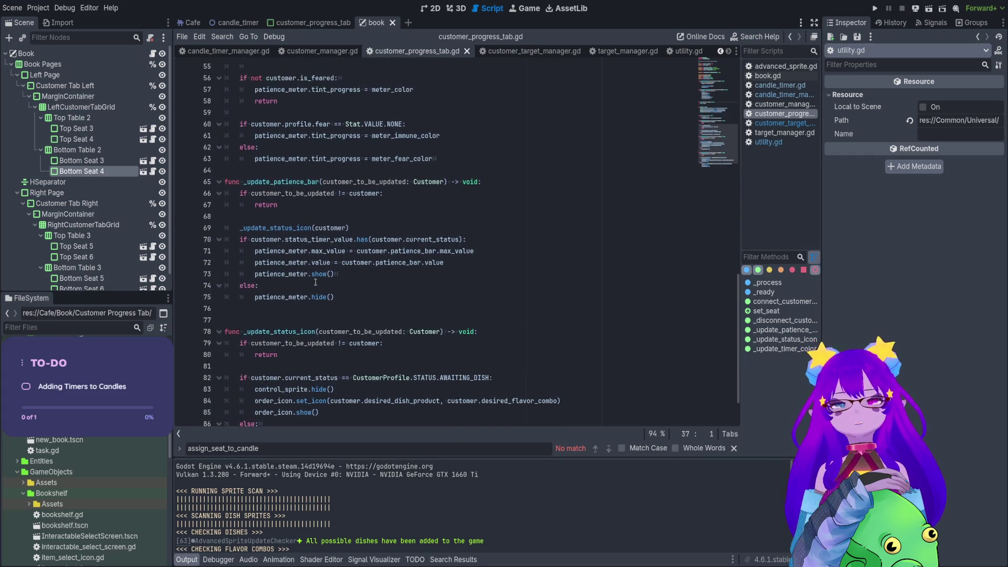
scroll(323, 282, up, 2)
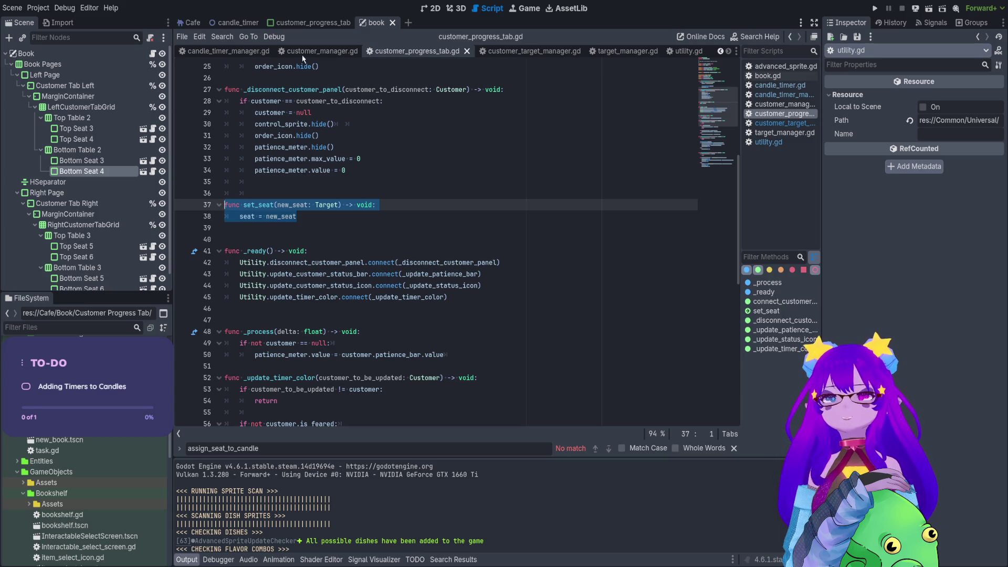
- Close target_manager.gd and browse candle_timer_manager.gd and candle_timer.gd
click(640, 56)
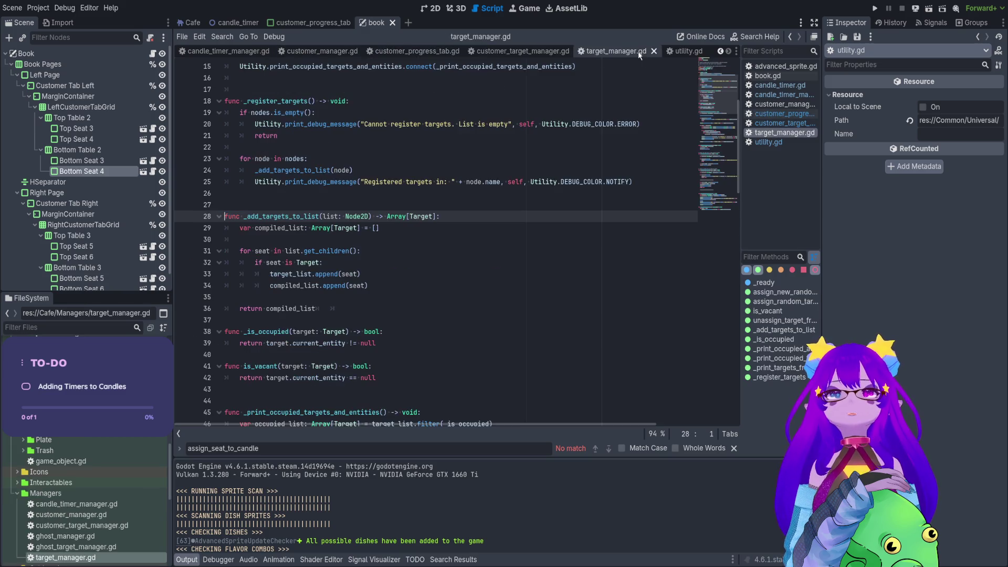
click(654, 52)
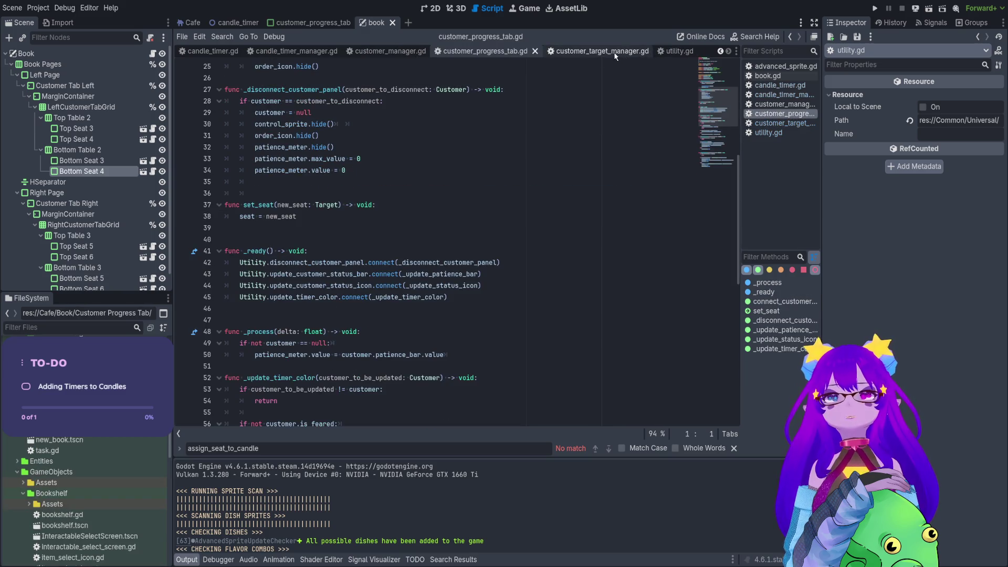
click(265, 52)
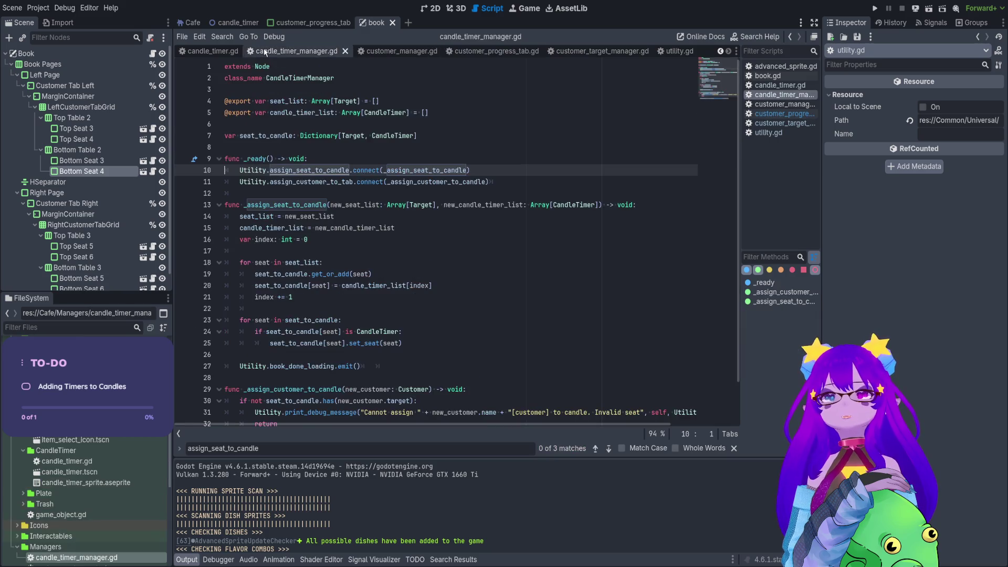
scroll(333, 157, down, 2)
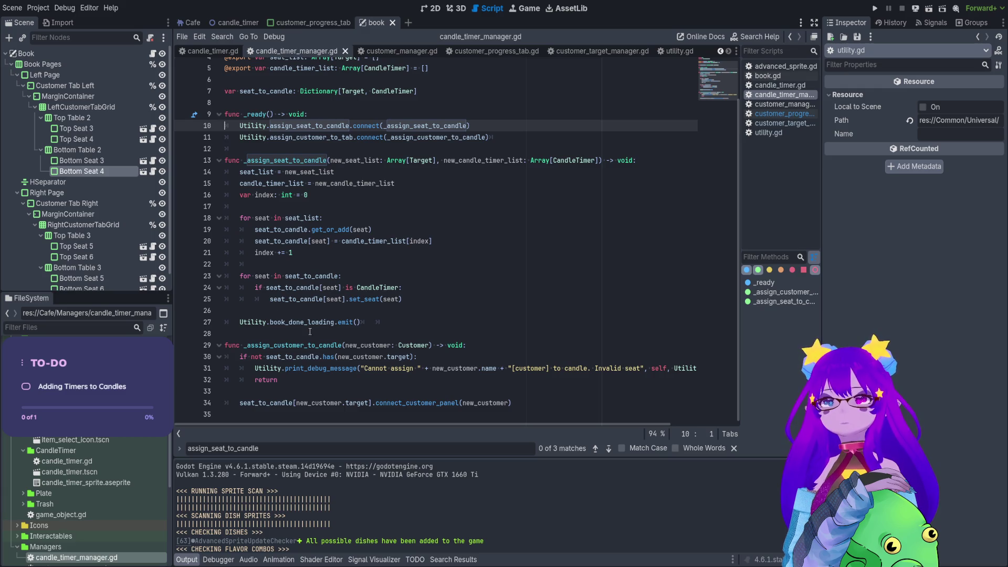
click(226, 52)
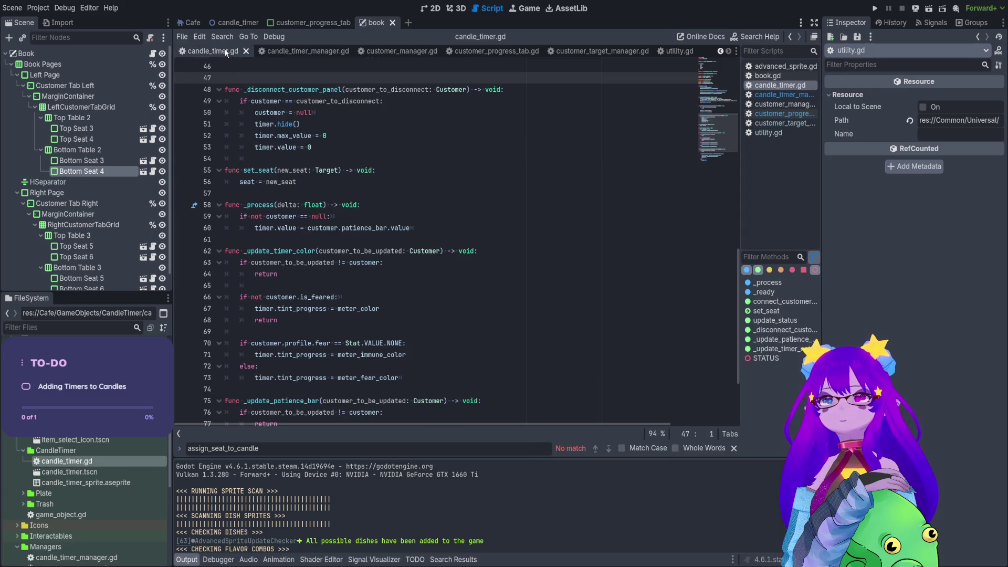
- Close customer_manager.gd and customer_progress_tab.gd, recheck the candle timer scripts, ending on customer_target_manager.gd
click(416, 54)
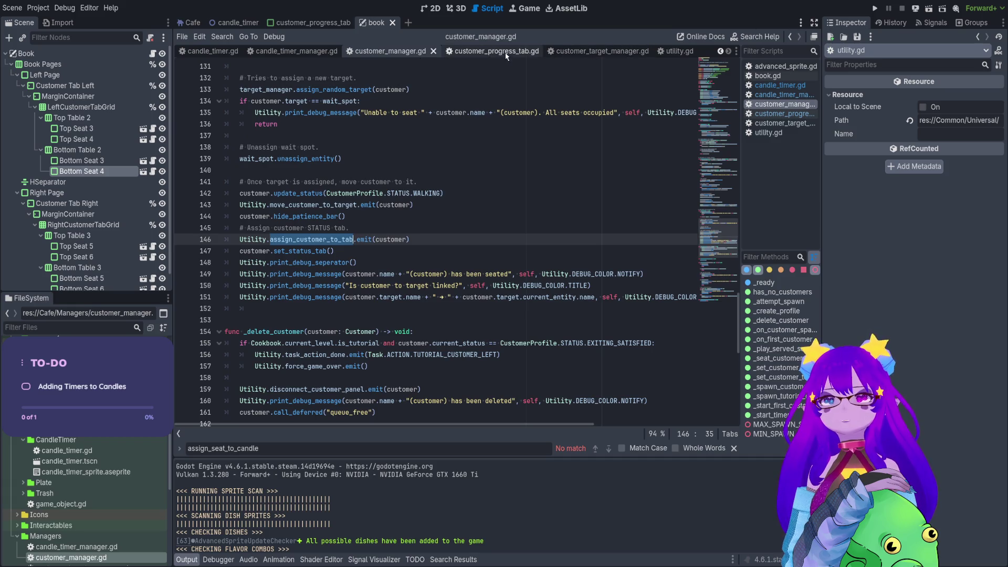
click(434, 52)
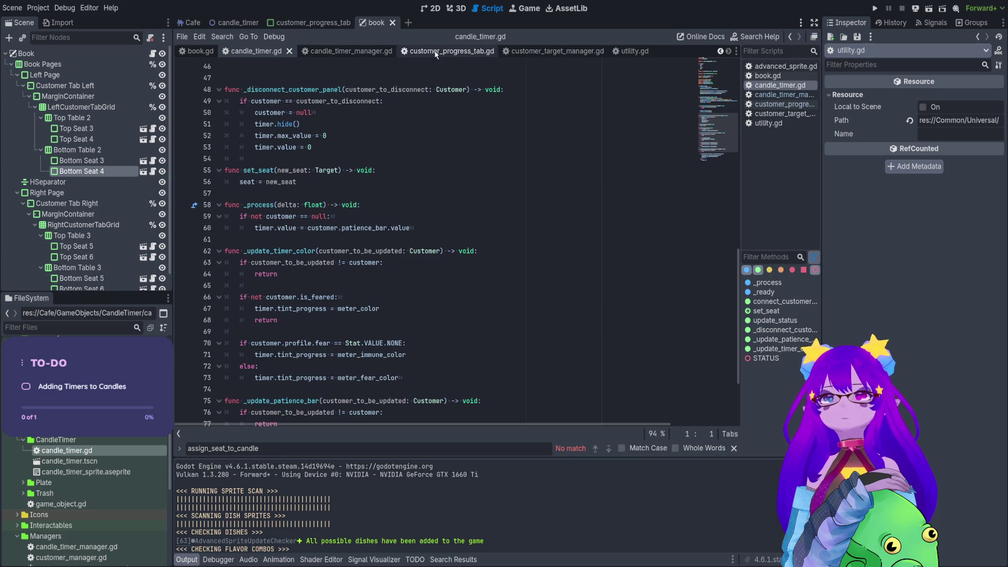
click(435, 54)
middle_click(435, 54)
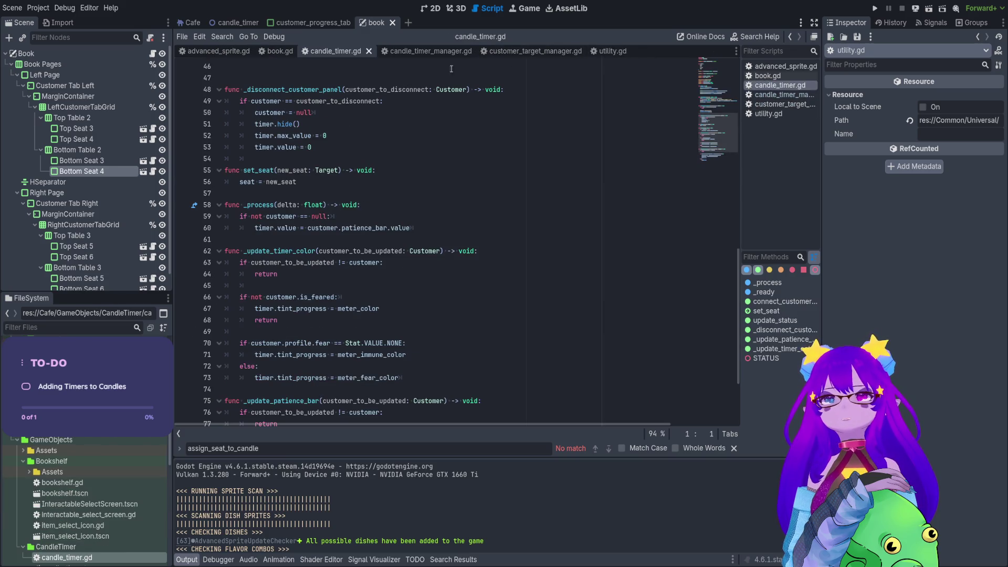
click(418, 51)
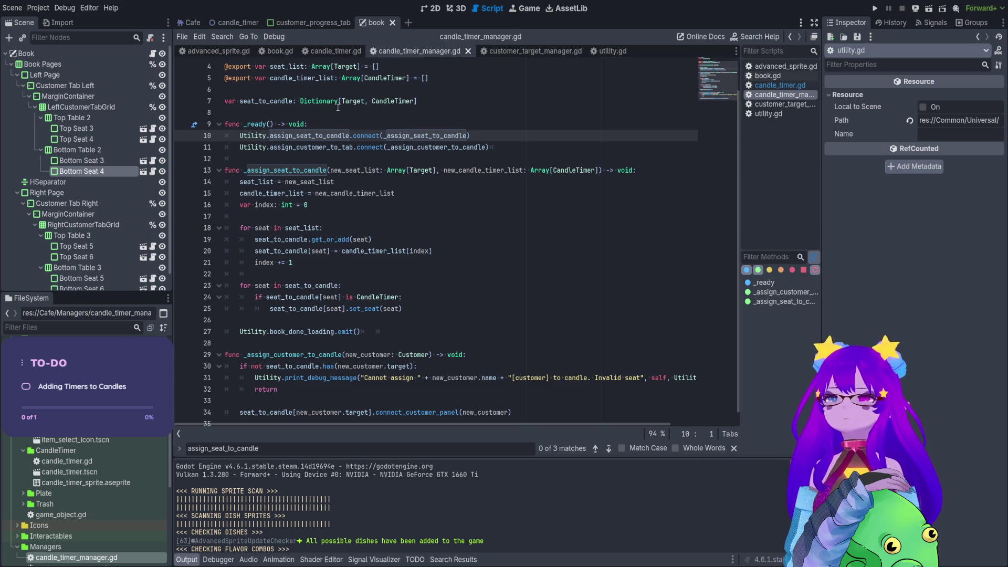
scroll(291, 105, down, 1)
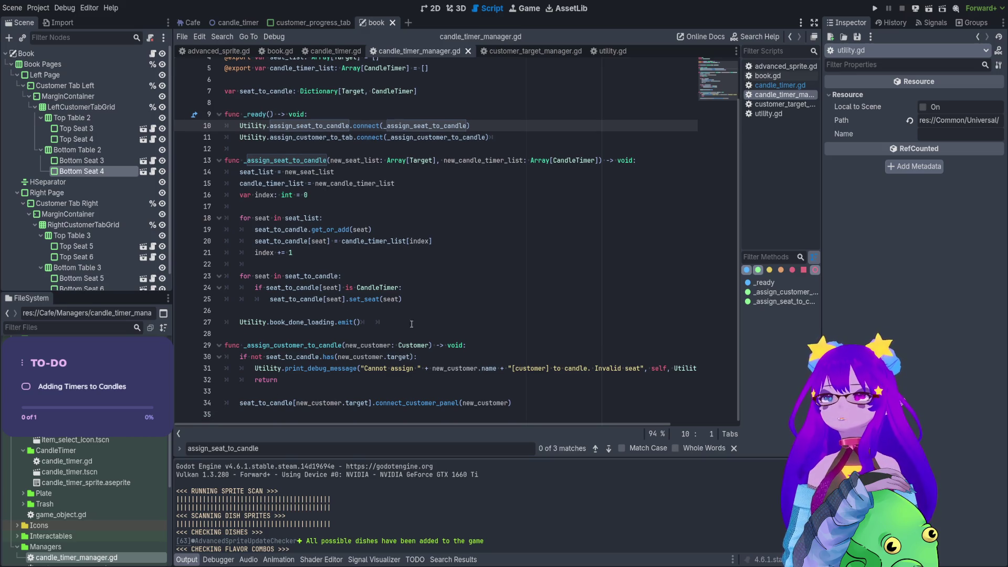
click(331, 51)
scroll(290, 134, down, 1)
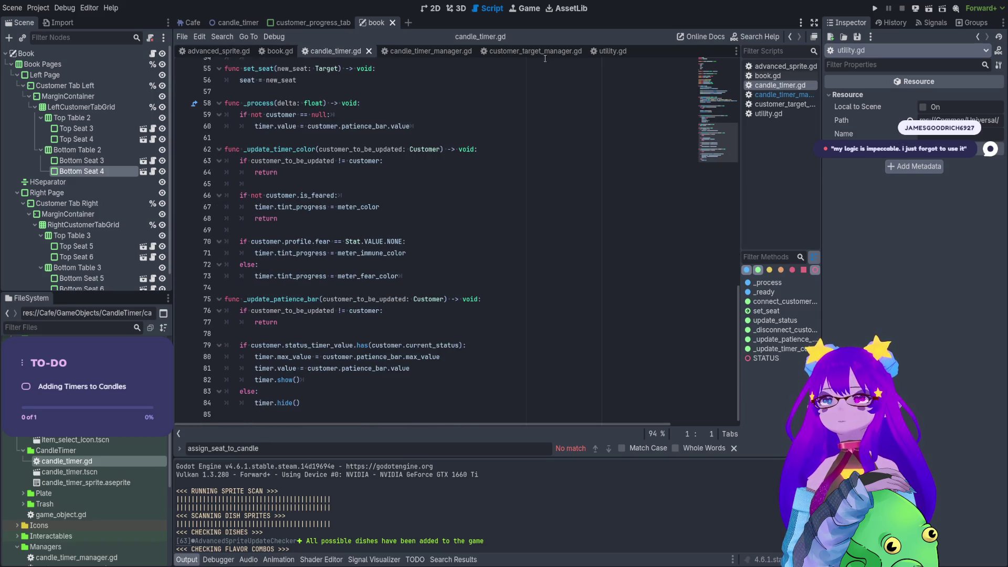
click(565, 53)
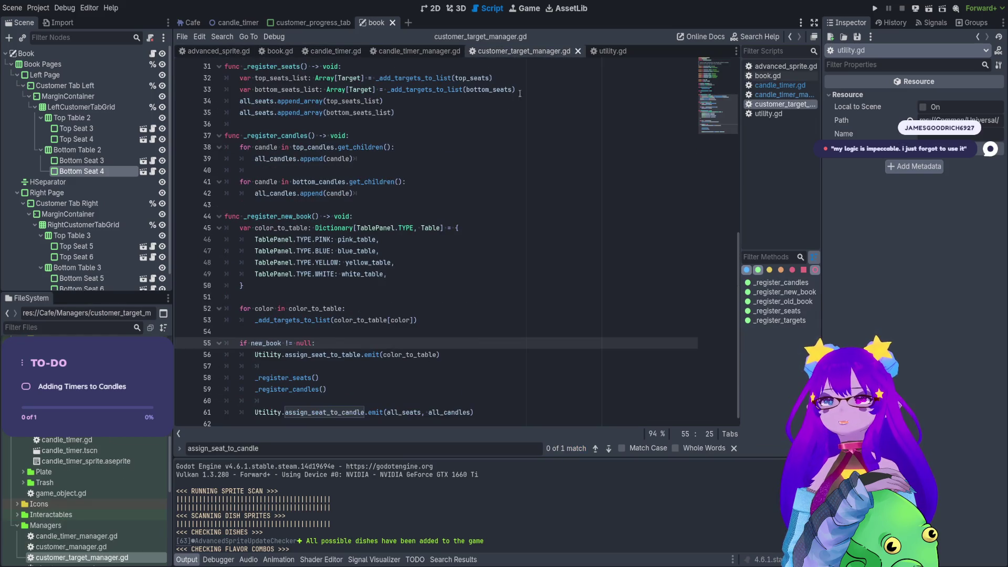
- Run the game and start level 4 from the level selection
click(874, 8)
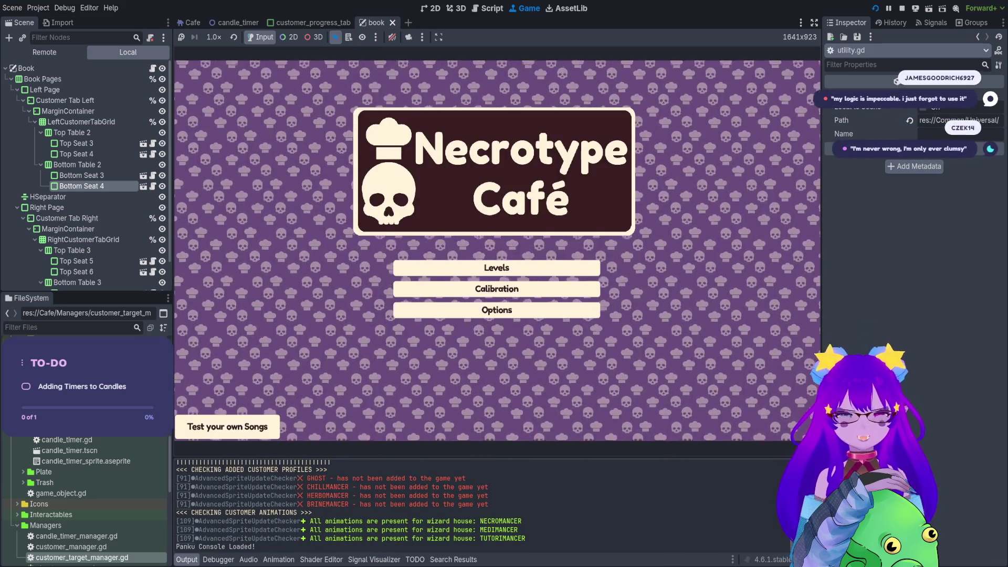
click(496, 268)
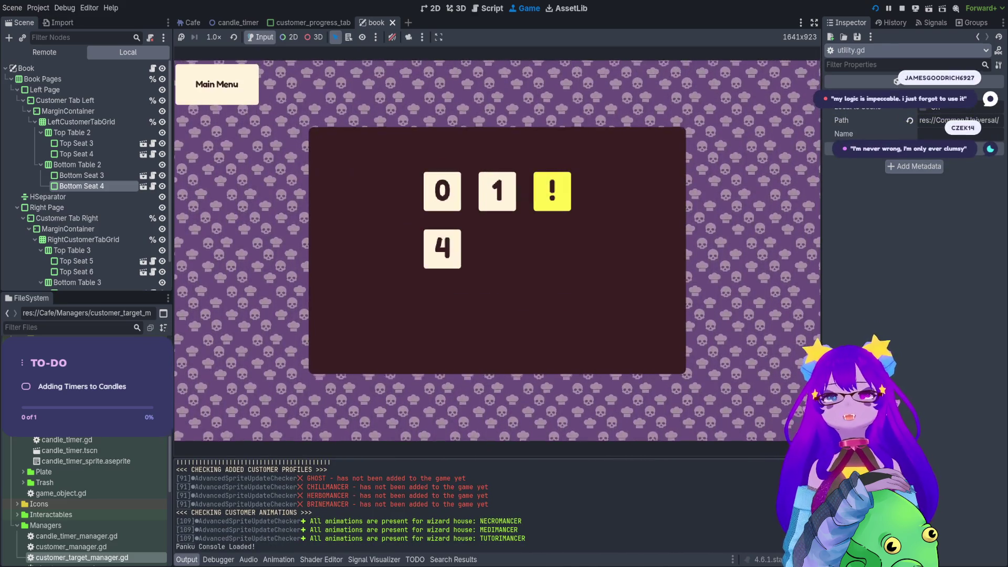
click(441, 249)
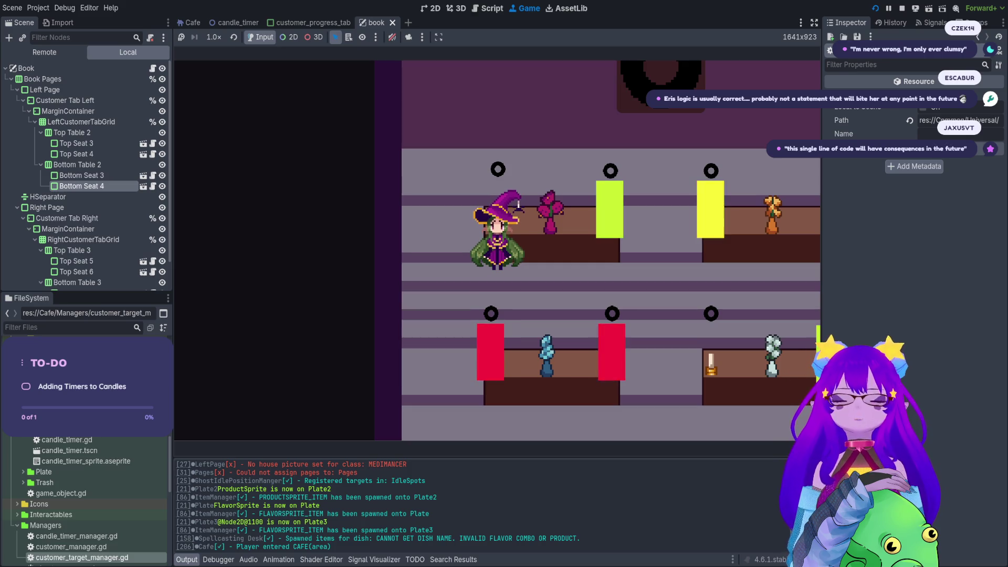
- Spawn a customer with Cheats.spawn_customer() in the Panku console
key(grave)
text(spawn)
key(Tab)
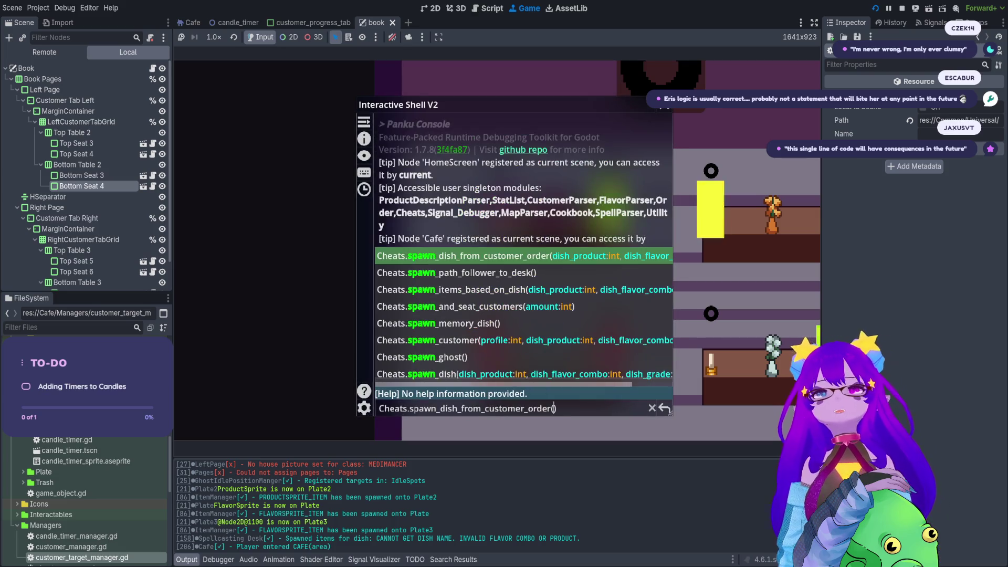
key(Tab)
key(Tab)
key(Tab)
key(Return)
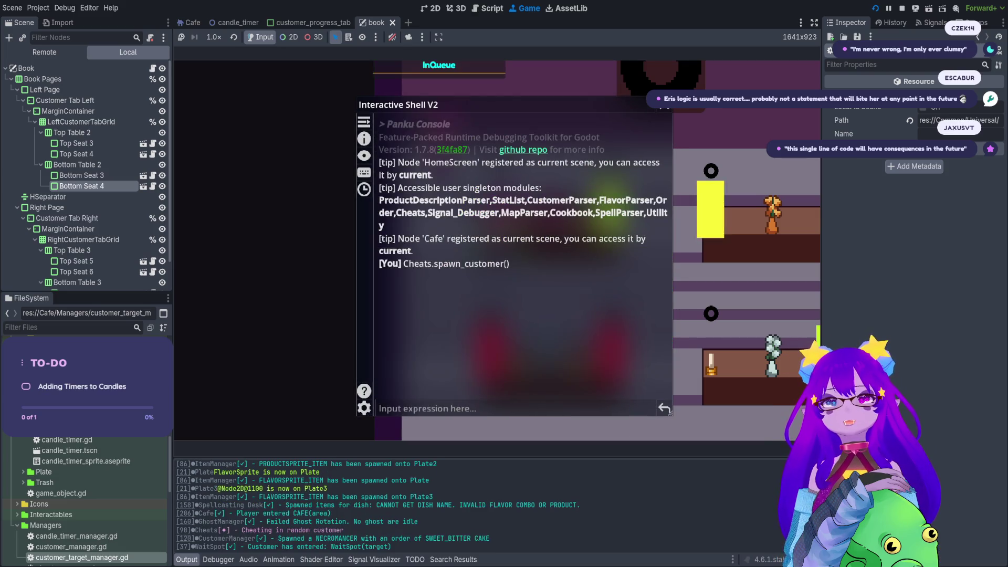
key(grave)
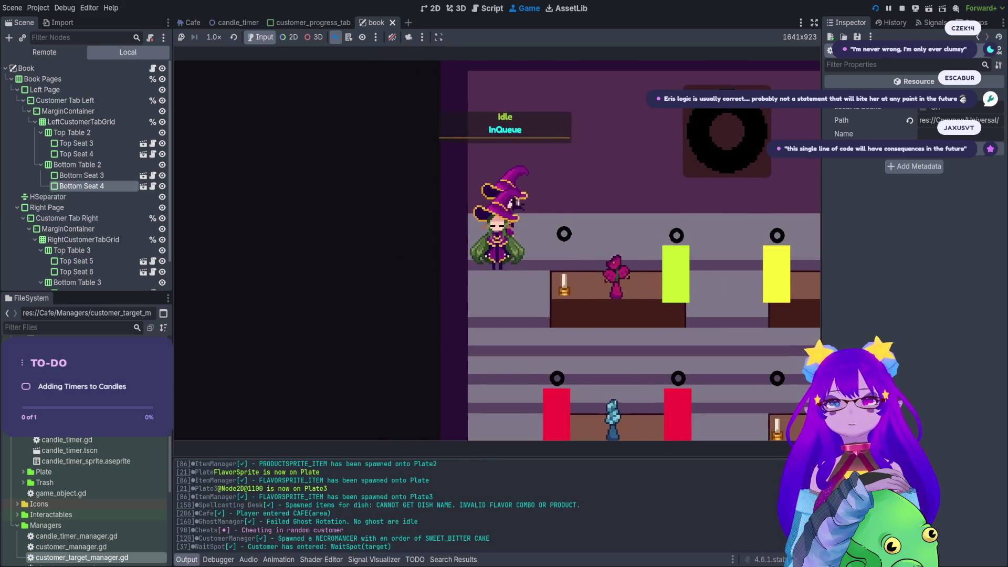
- Walk the player over to seat the customer at BottomSeat4 and take her order
key(d)
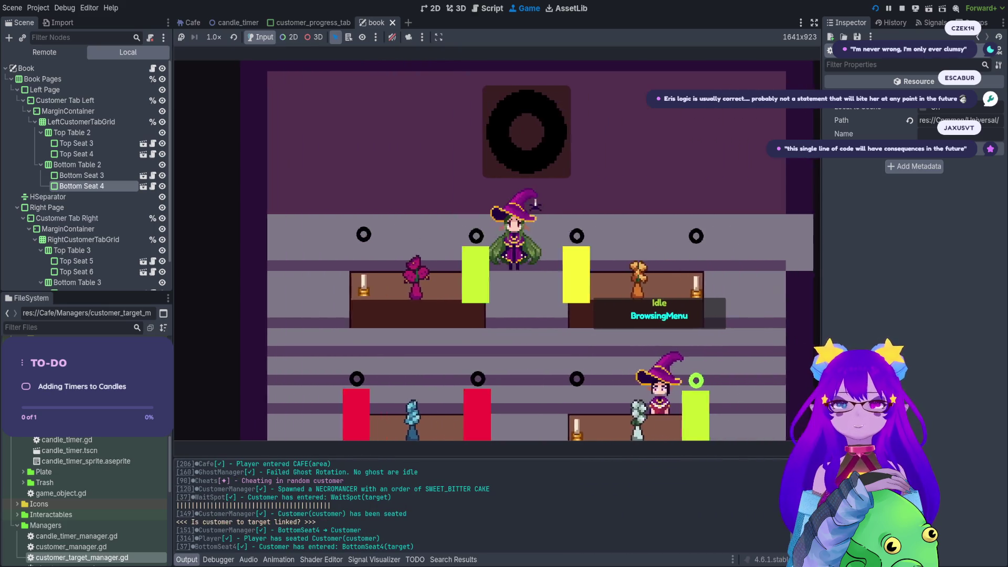
key(s)
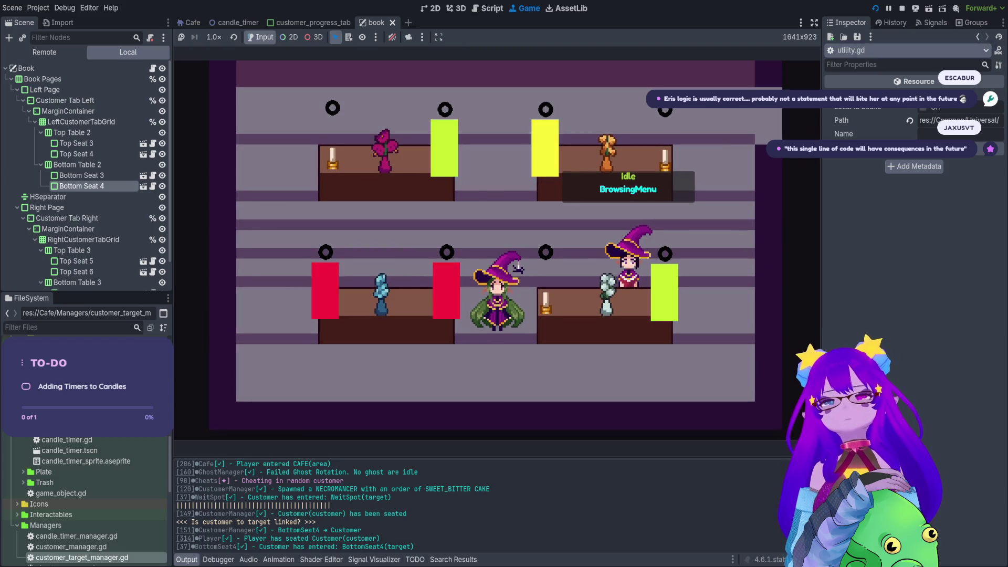
key(w)
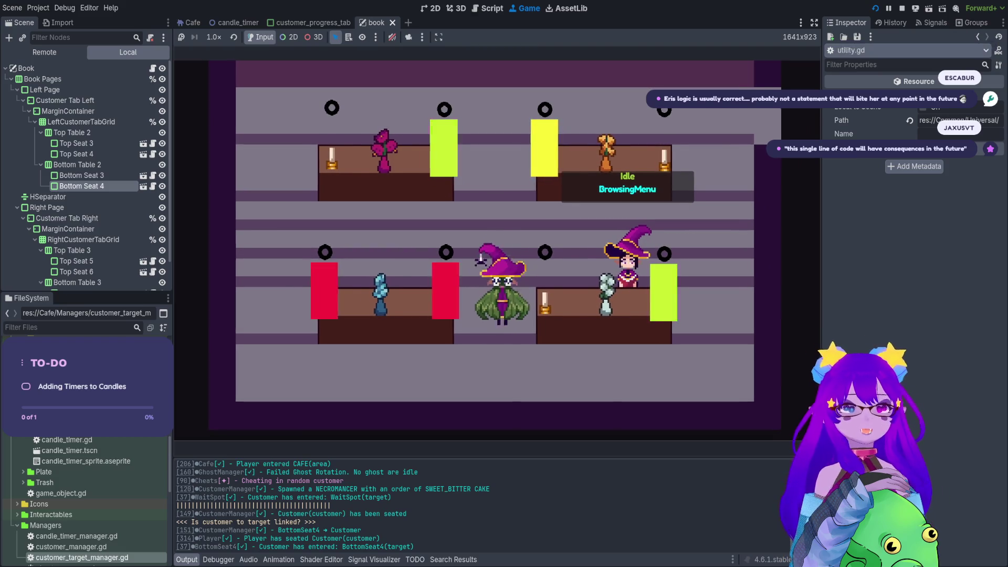
key(d)
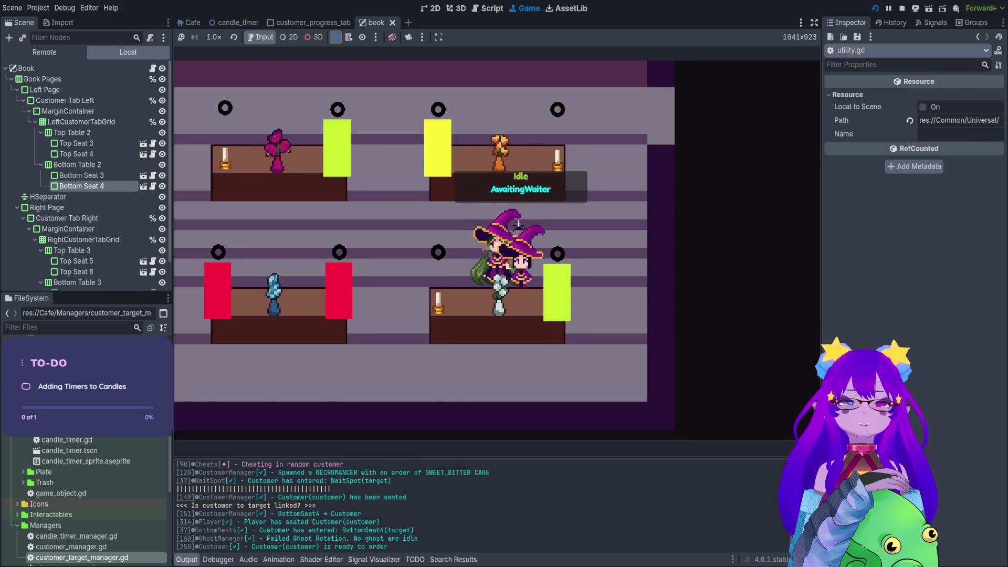
key(e)
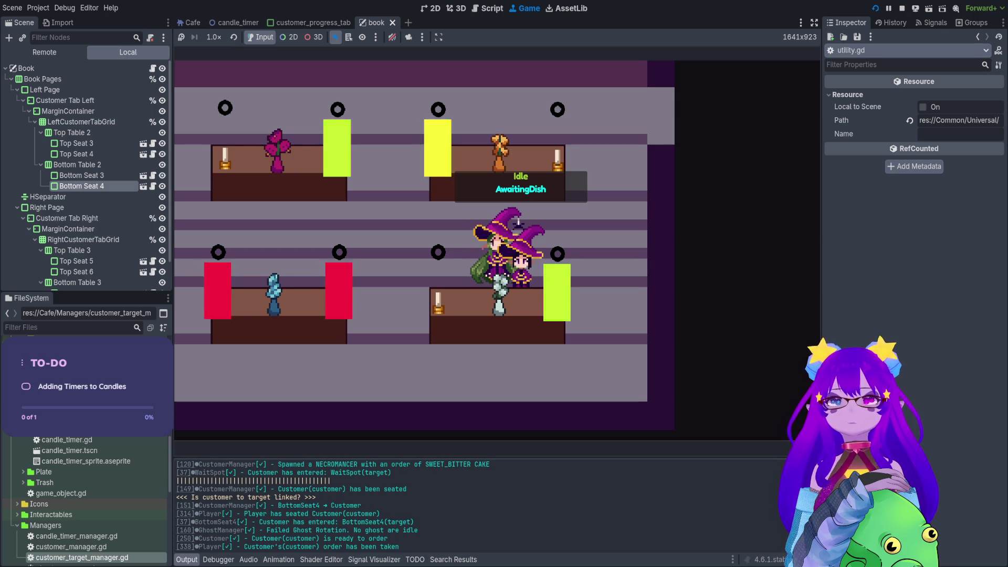
key(d)
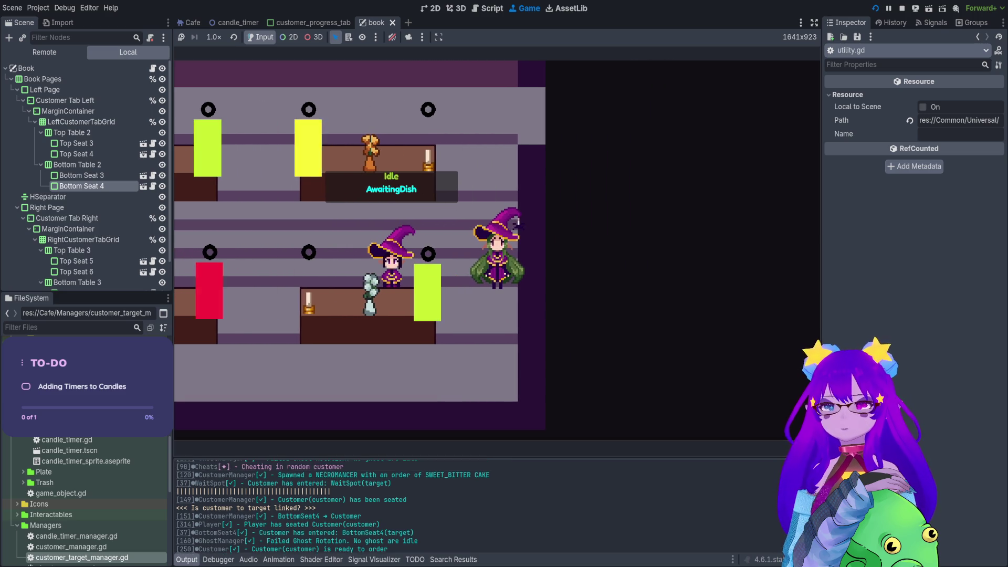
scroll(336, 506, up, 3)
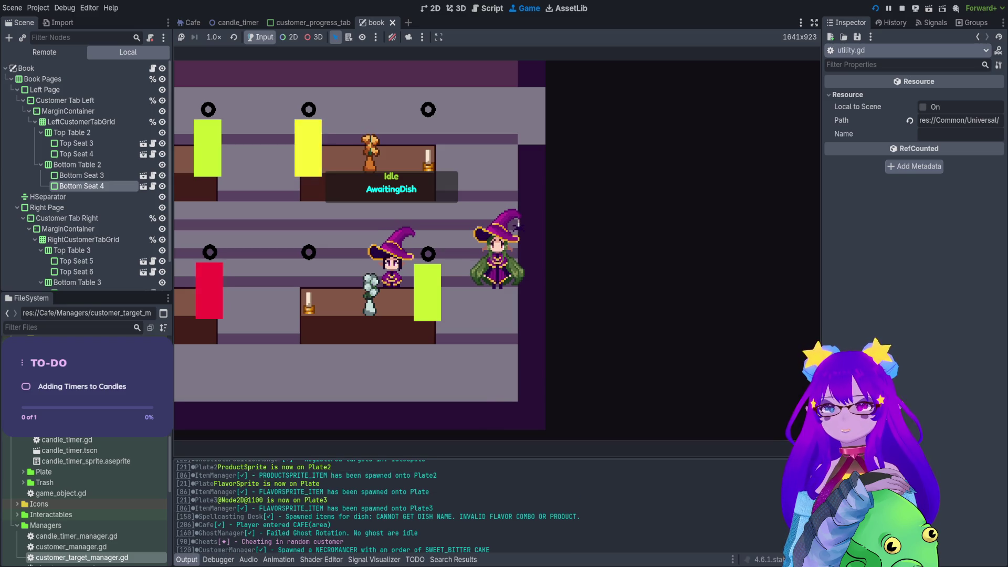
- Show the Remote scene tree and scroll to the Cafe node's children while the game runs
click(44, 52)
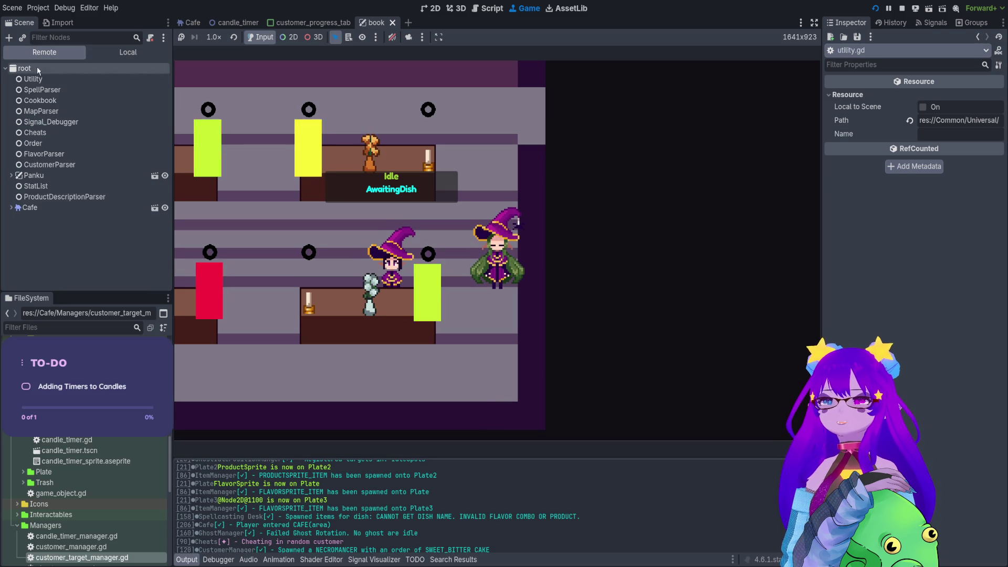
scroll(42, 246, down, 3)
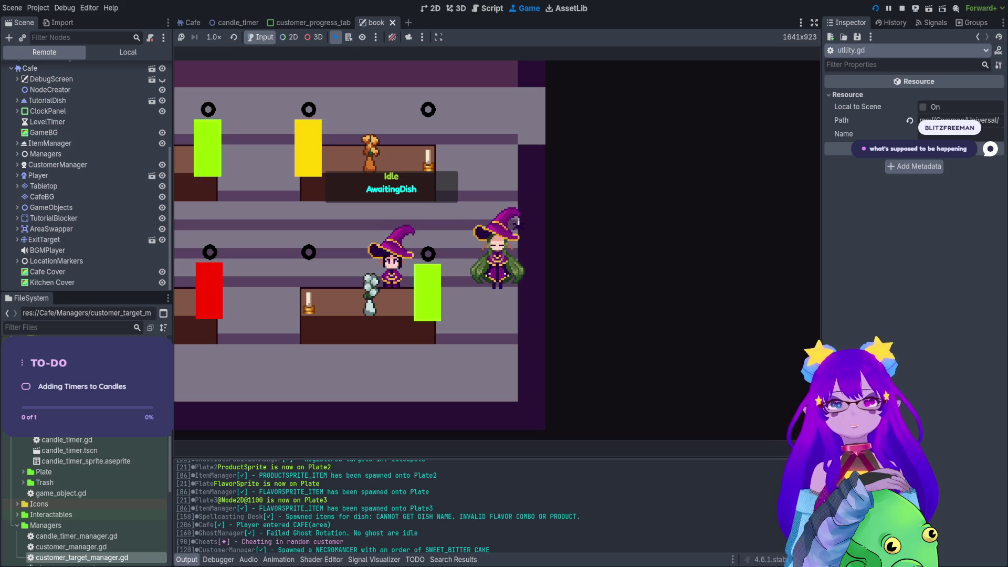
key(Left)
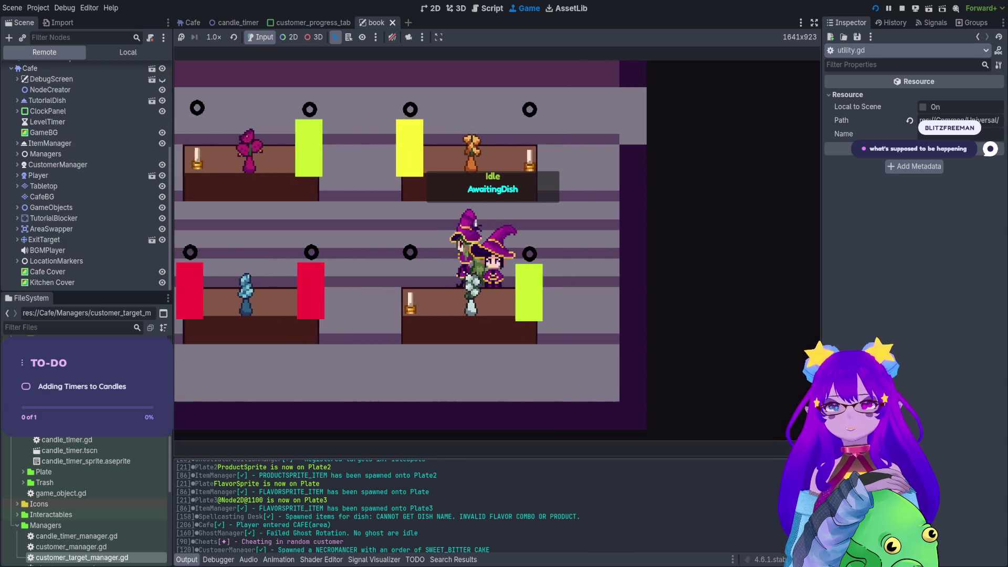
- Spawn a second customer via Cheats.spawn_customer() in the Panku console, then stop the game with F8
key(grave)
text(spawn)
key(Tab)
key(Down)
key(Down)
key(Down)
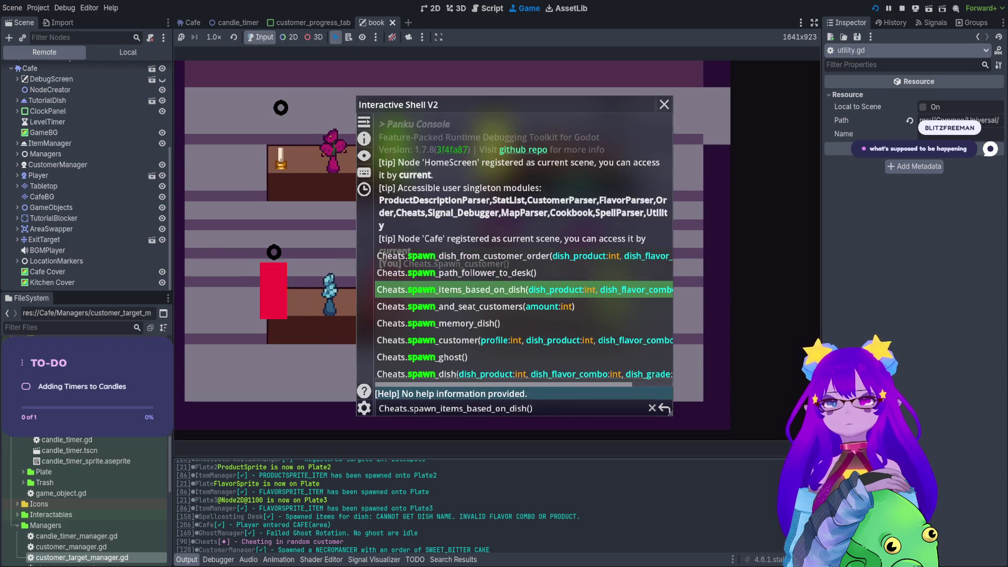
key(Return)
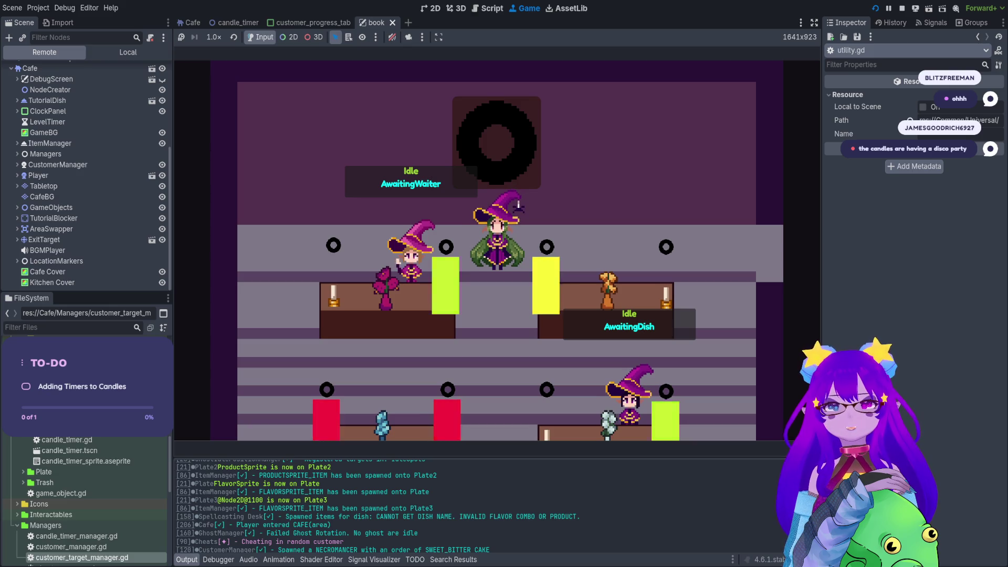
key(F8)
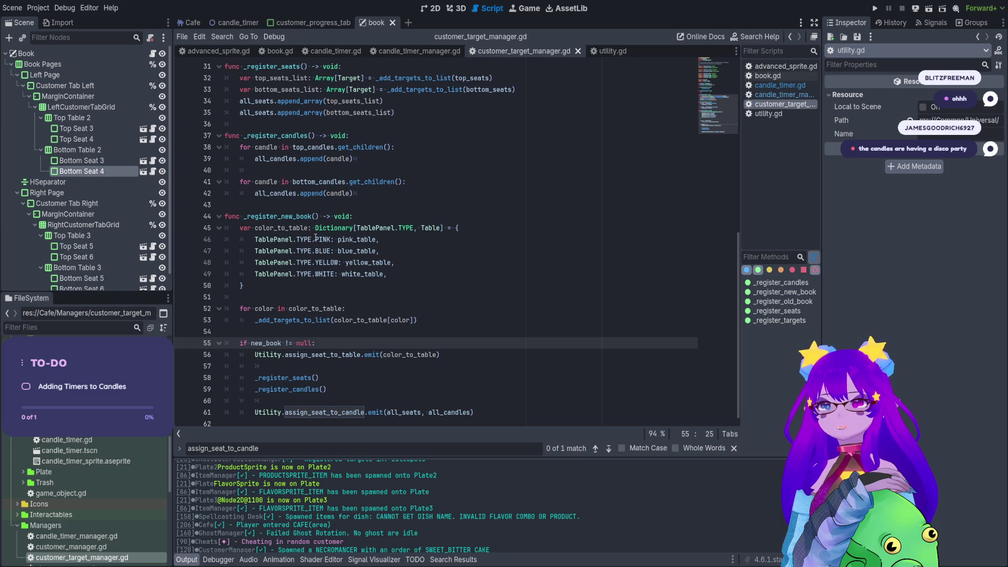
- Add a print() line after the emit call on line 27 of candle_timer_manager.gd and duplicate it
click(427, 54)
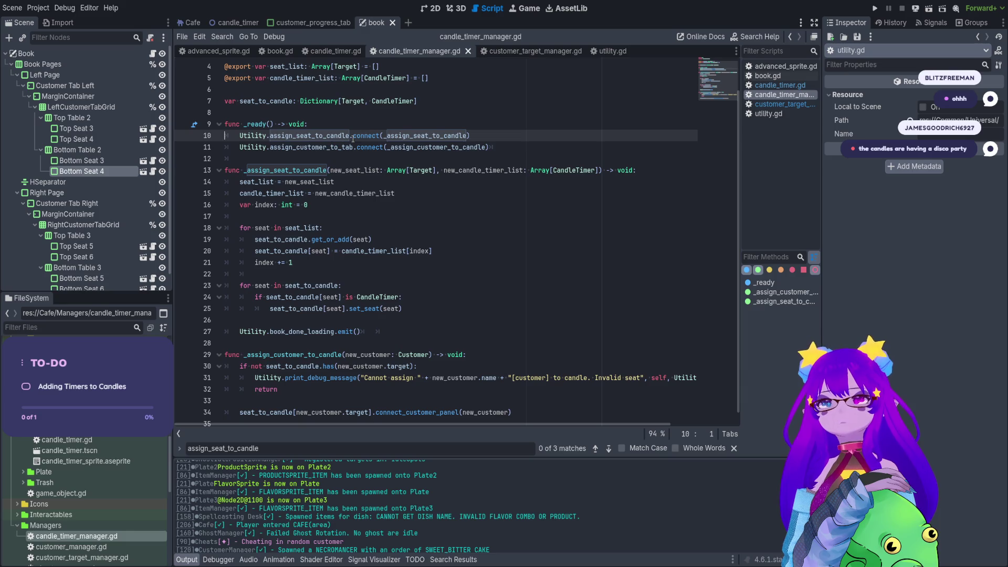
scroll(360, 317, down, 1)
click(362, 323)
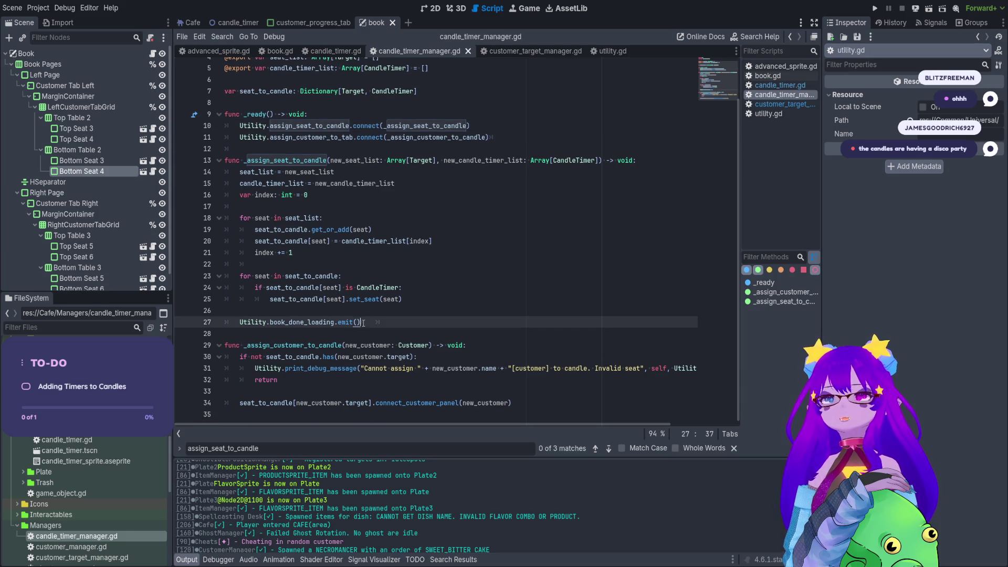
key(Return)
text(print()
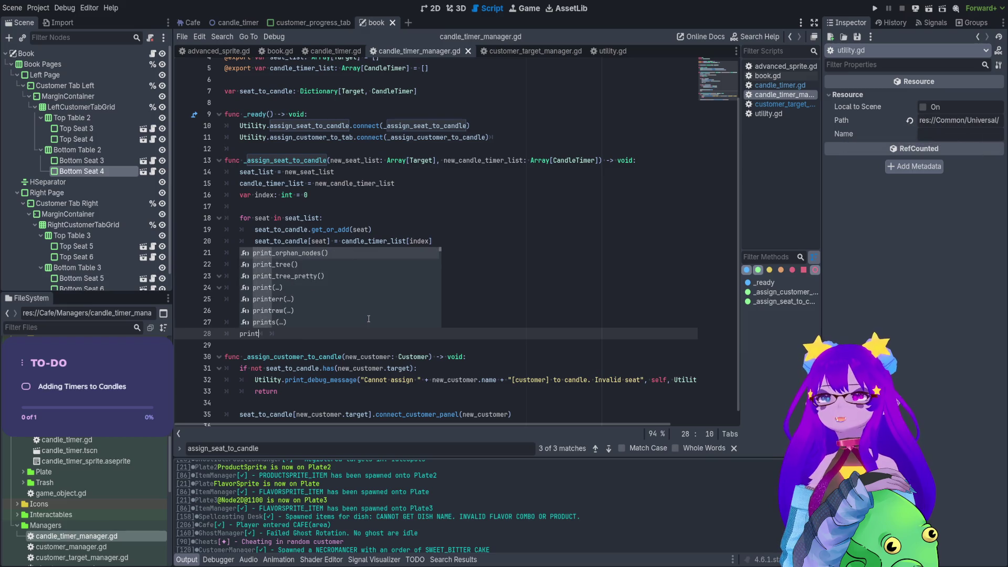
double_click(355, 160)
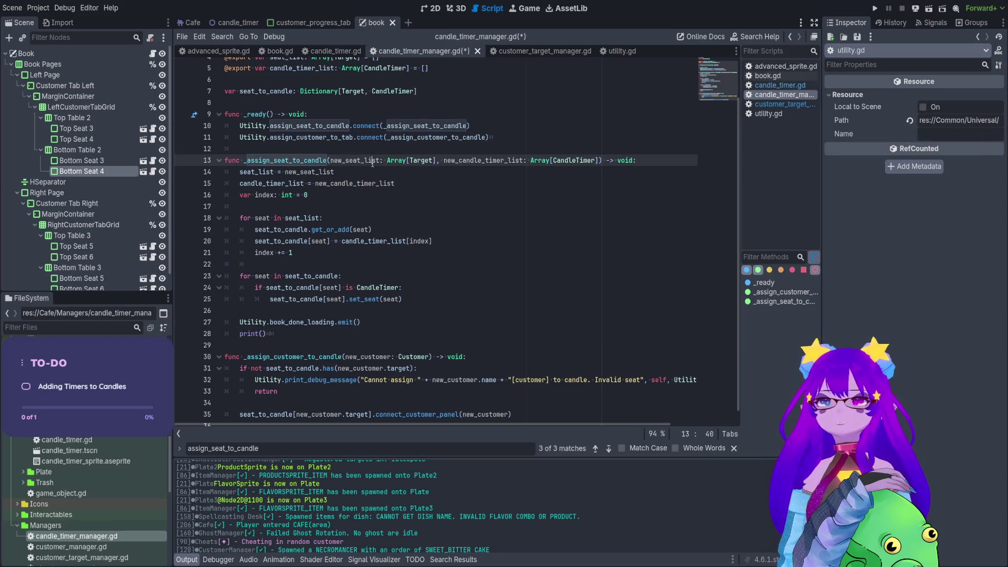
click(262, 333)
text(new_seat_list)
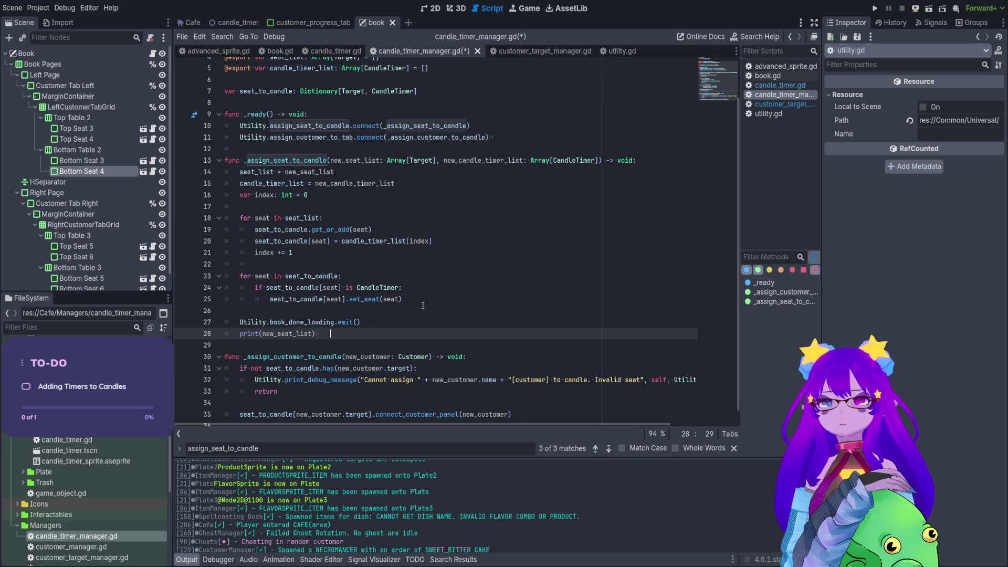
key(ctrl+shift+d)
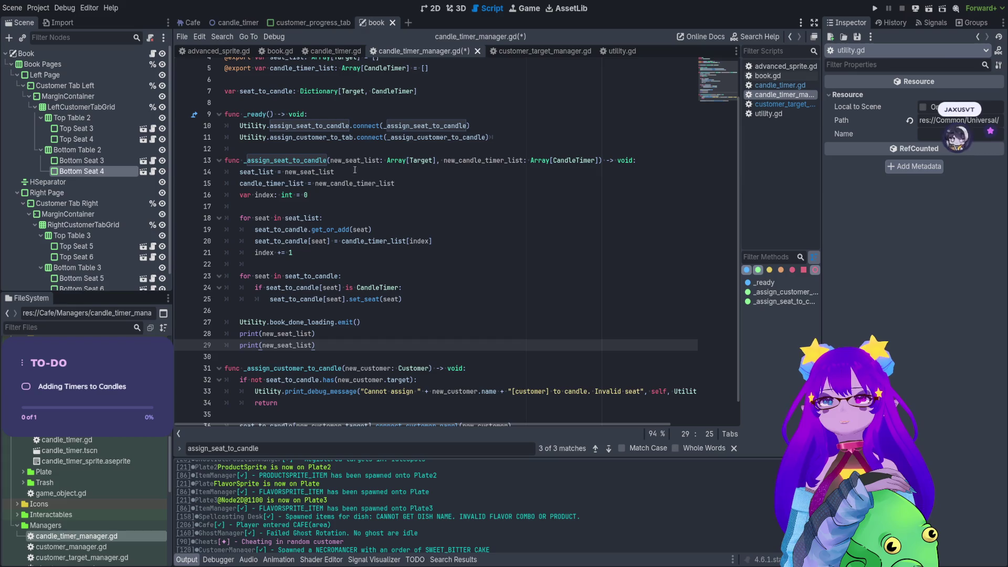
- Make the two prints show seat_list and candle_timer_list, save, and check their output
double_click(256, 172)
double_click(292, 334)
key(ctrl+v)
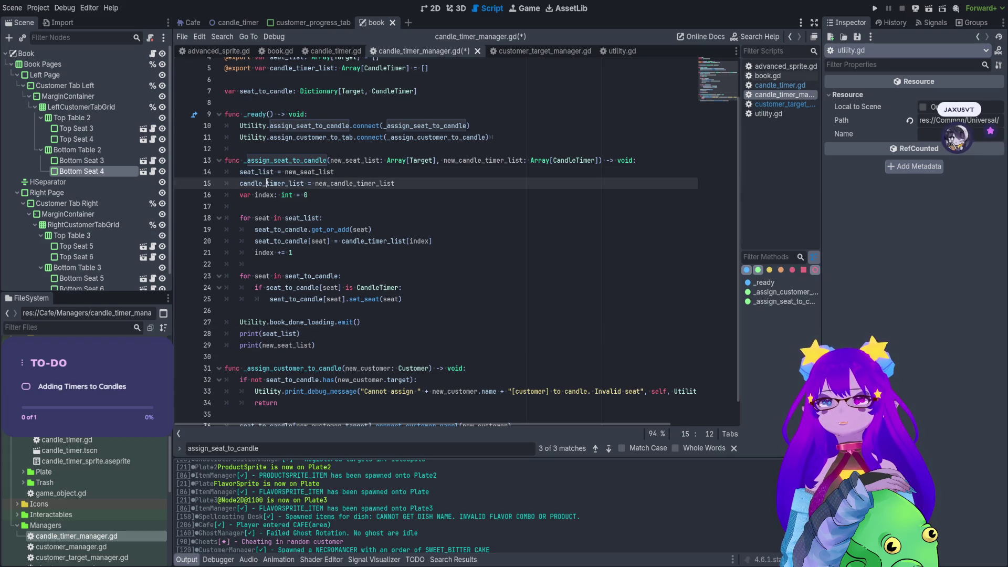
double_click(296, 345)
text(candle_timer_list)
key(ctrl+s)
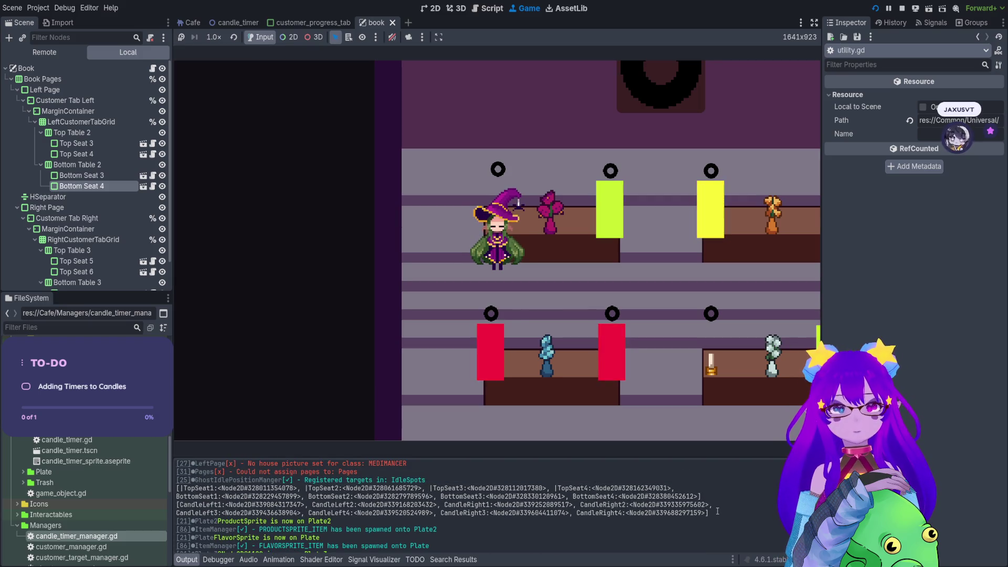
mouse_move(717, 511)
mouse_down()
mouse_move(179, 496)
mouse_move(177, 488)
mouse_up()
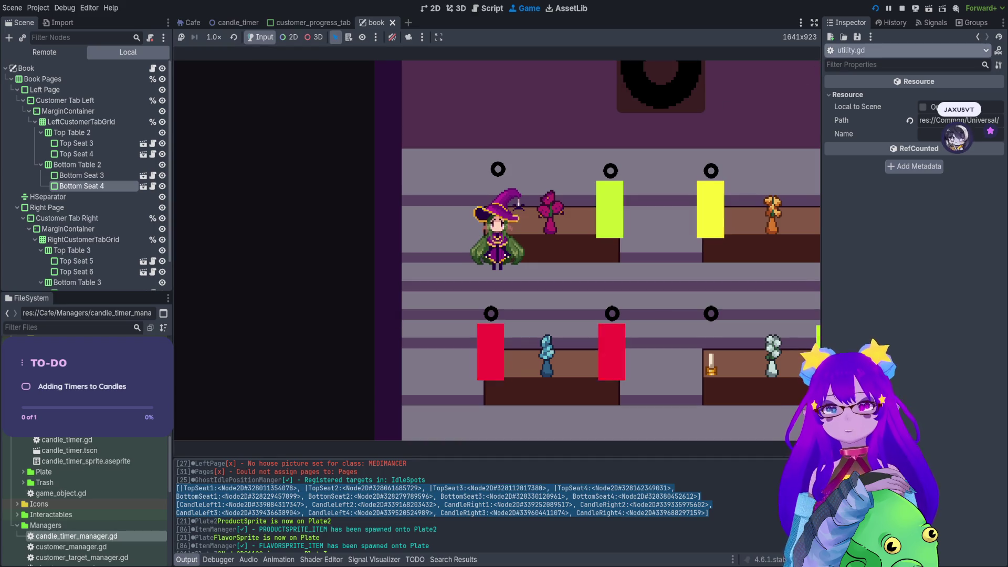
click(899, 9)
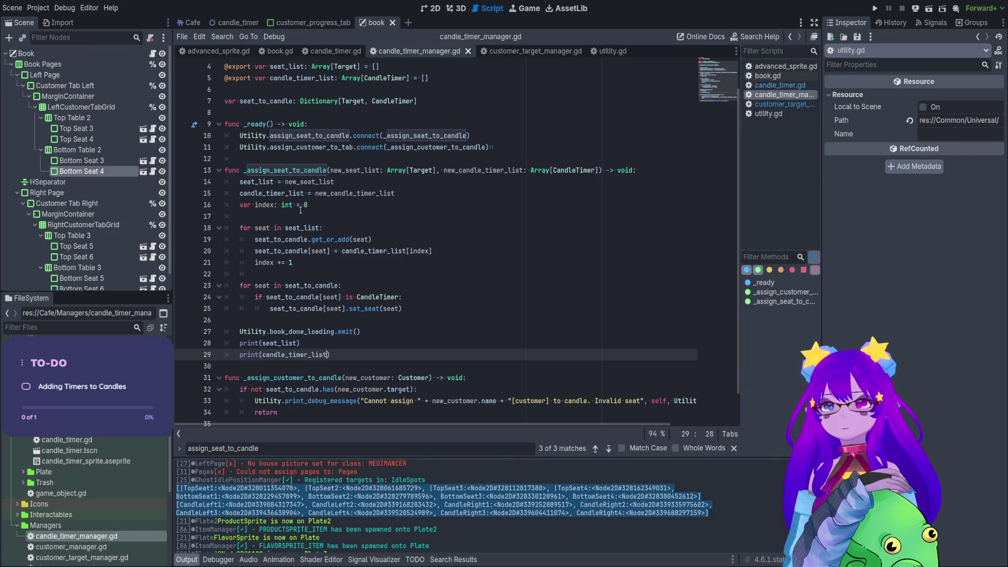
- Change the print to seat_to_candle, delete the print(candle_timer_list) line, and relaunch the game
double_click(295, 240)
key(ctrl+c)
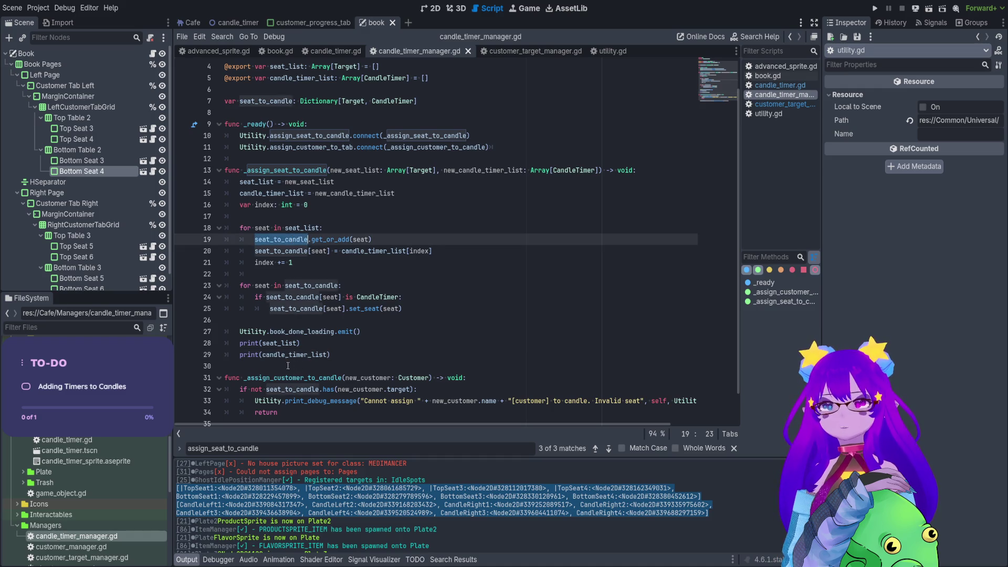
double_click(284, 342)
key(ctrl+v)
key(Down)
key(Down)
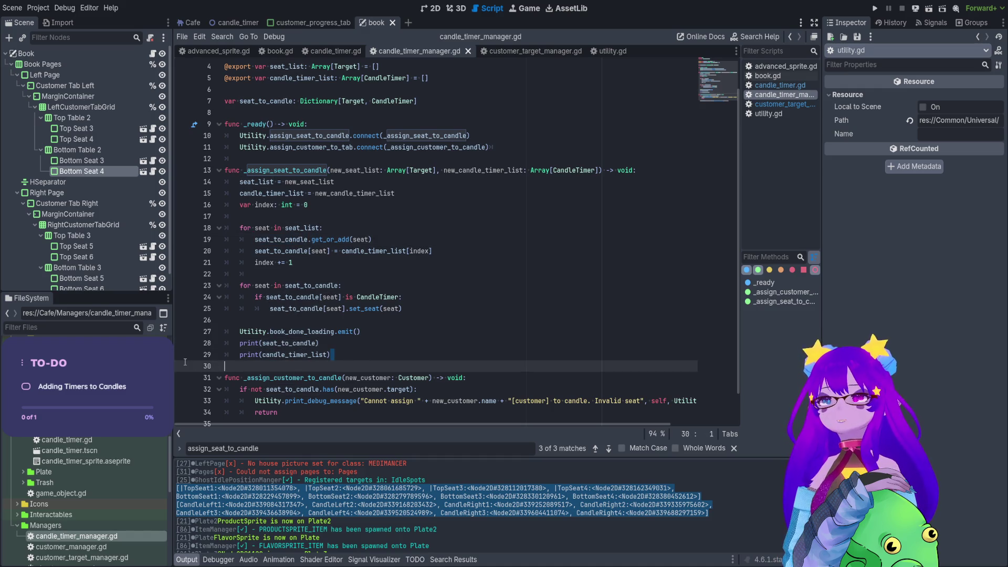
key(BackSpace)
key(shift+Home)
key(BackSpace)
key(BackSpace)
key(BackSpace)
click(875, 9)
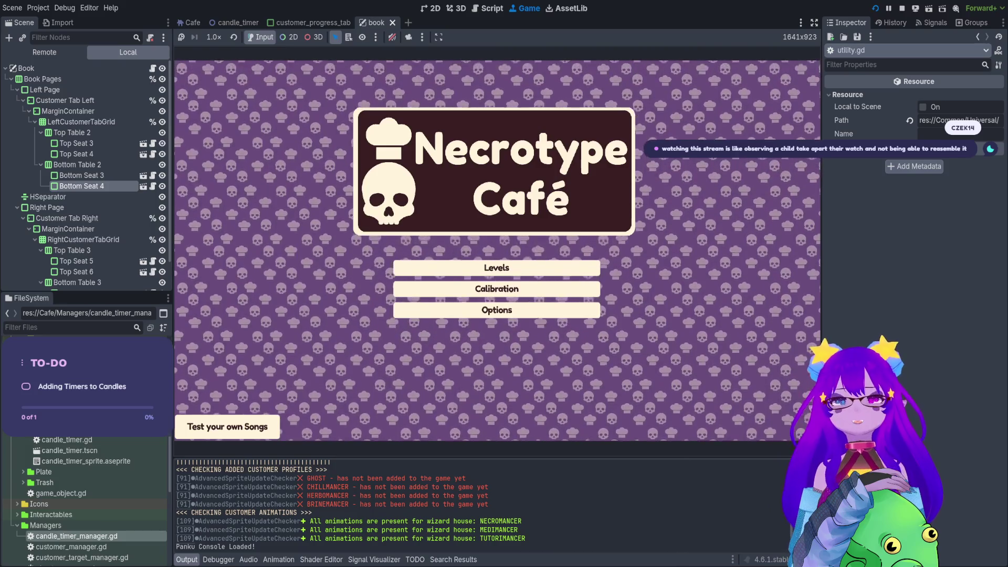
- Enter the café level from the title menu and walk the witch around the tables
key(Return)
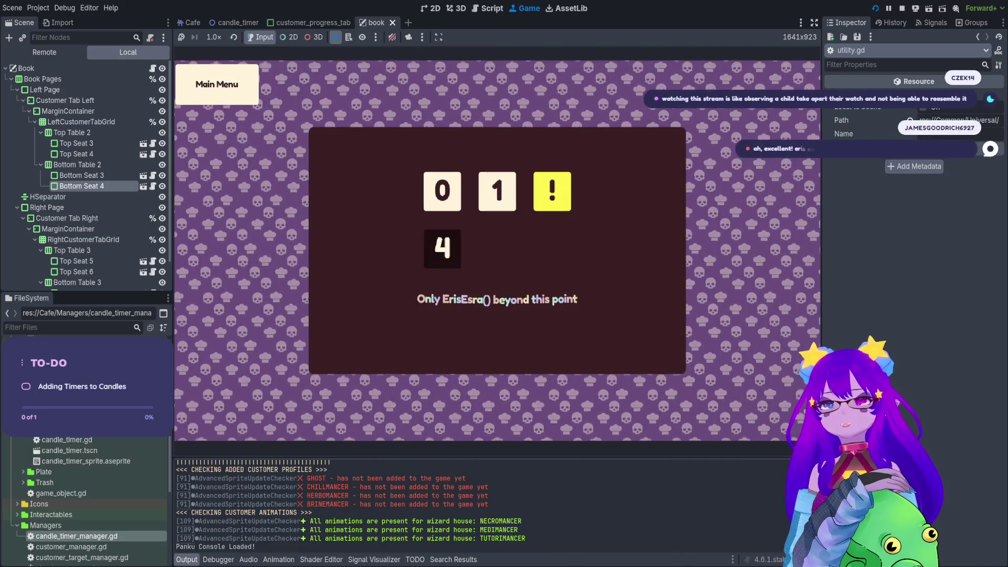
key(Return)
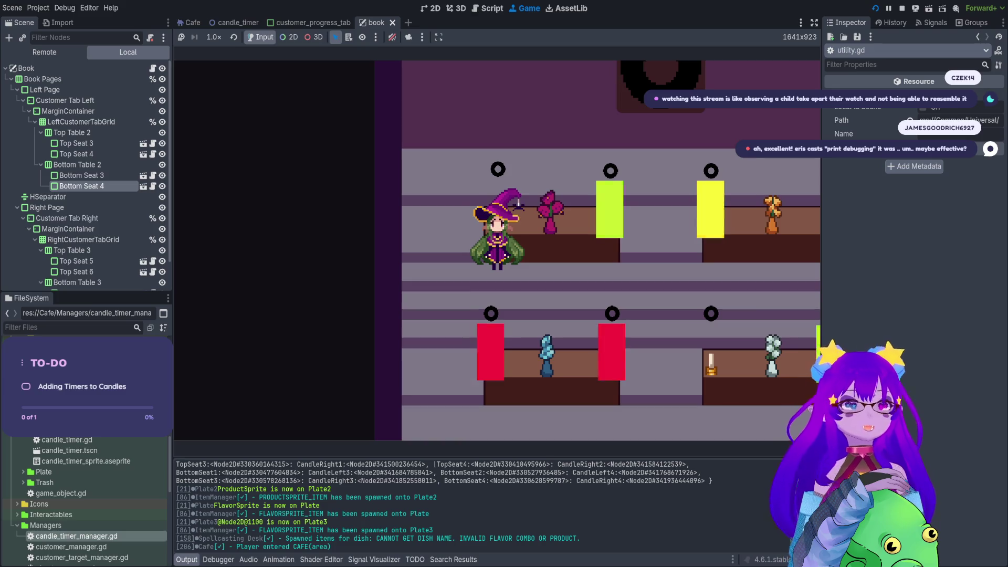
key(Down)
key(Right)
key(Up)
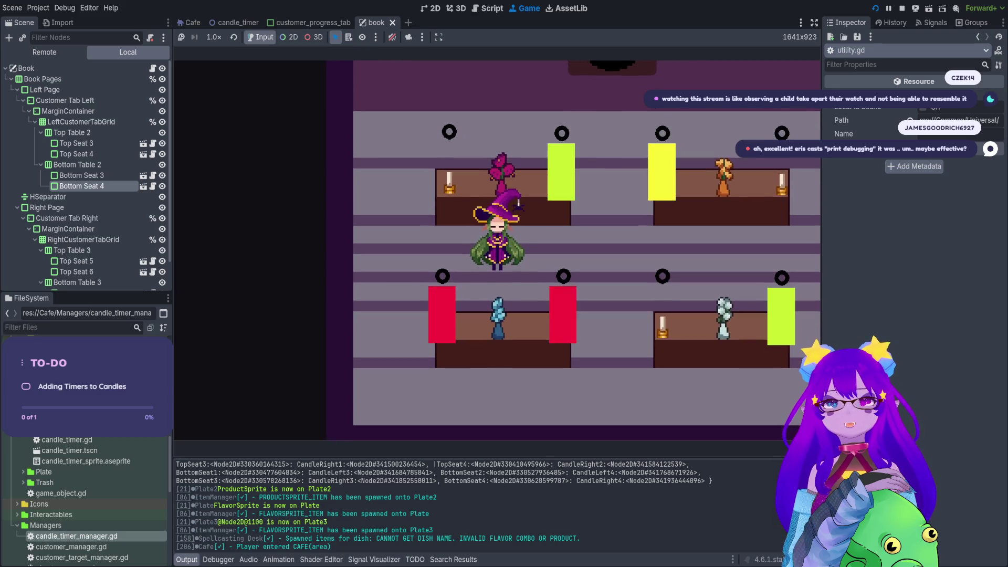
key(Right)
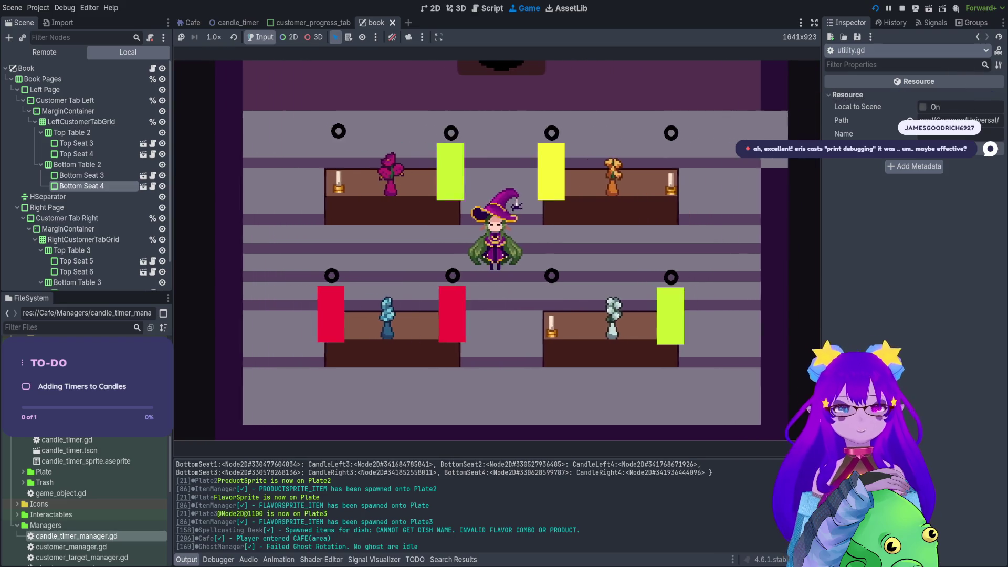
key(Up)
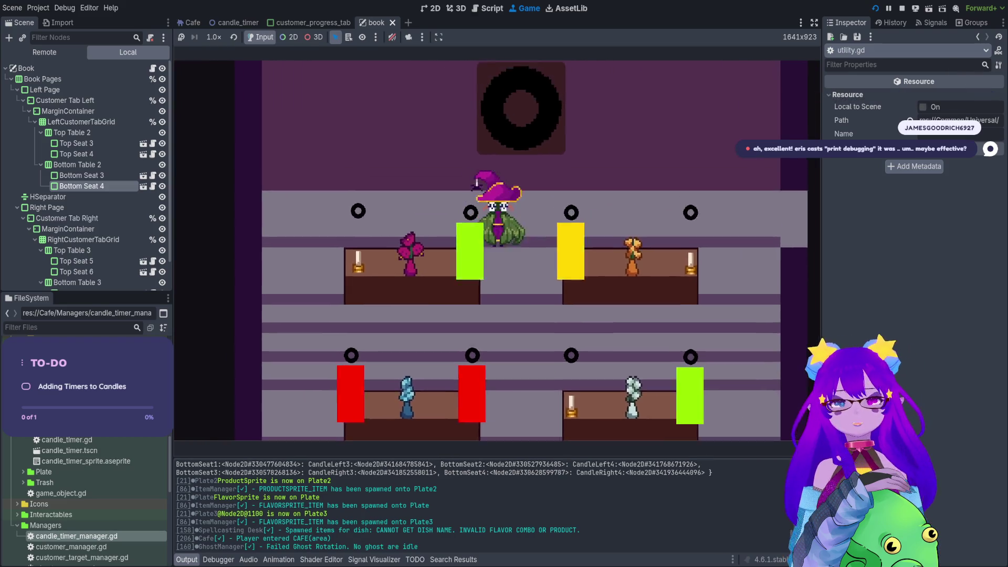
key(Up)
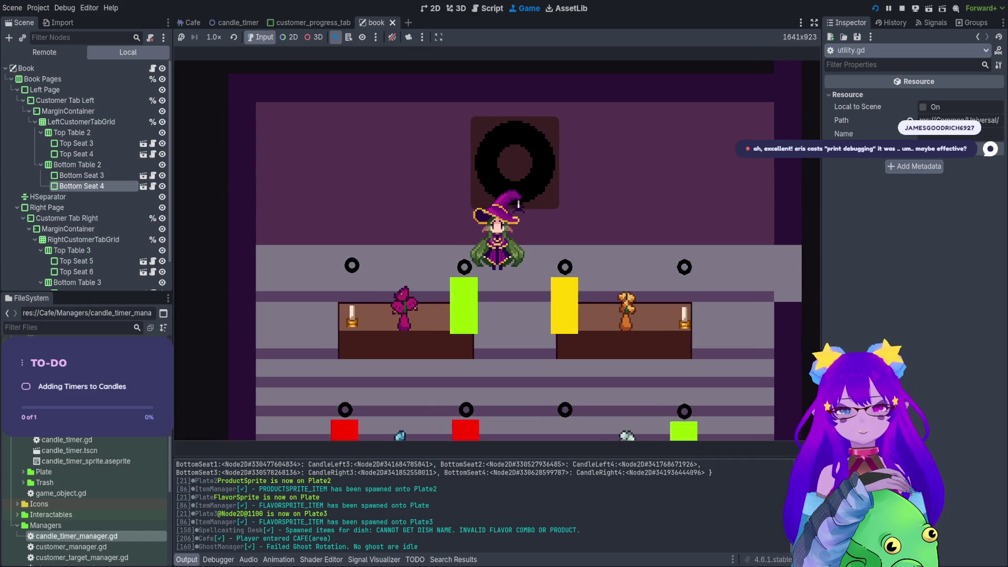
key(Left)
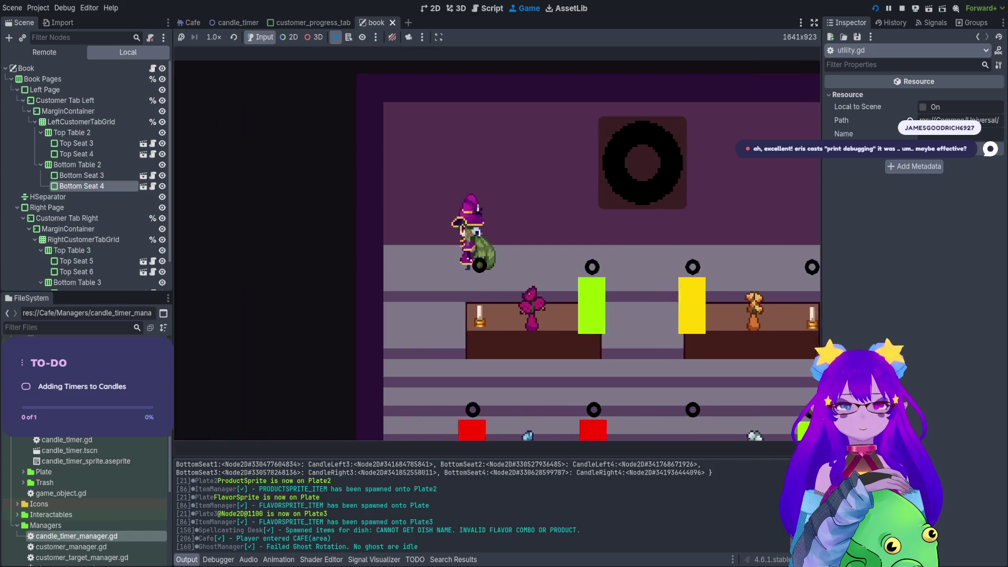
- Spawn a customer with Cheats.spawn_customer() from the console and walk the witch toward it
key(grave)
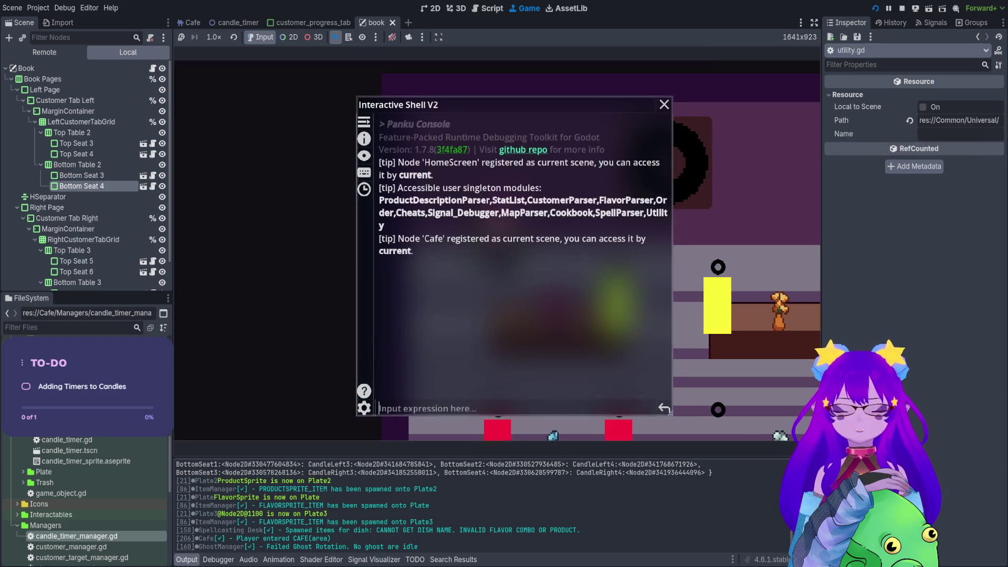
text(spawn)
key(Tab)
key(Tab)
key(Tab)
key(Tab)
key(Tab)
key(Tab)
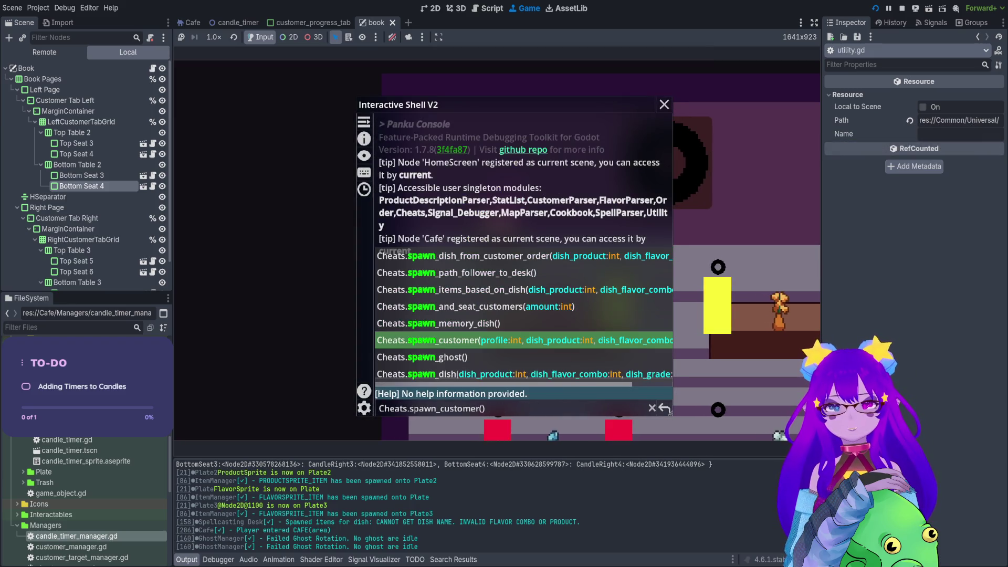
key(Return)
key(grave)
key(Left)
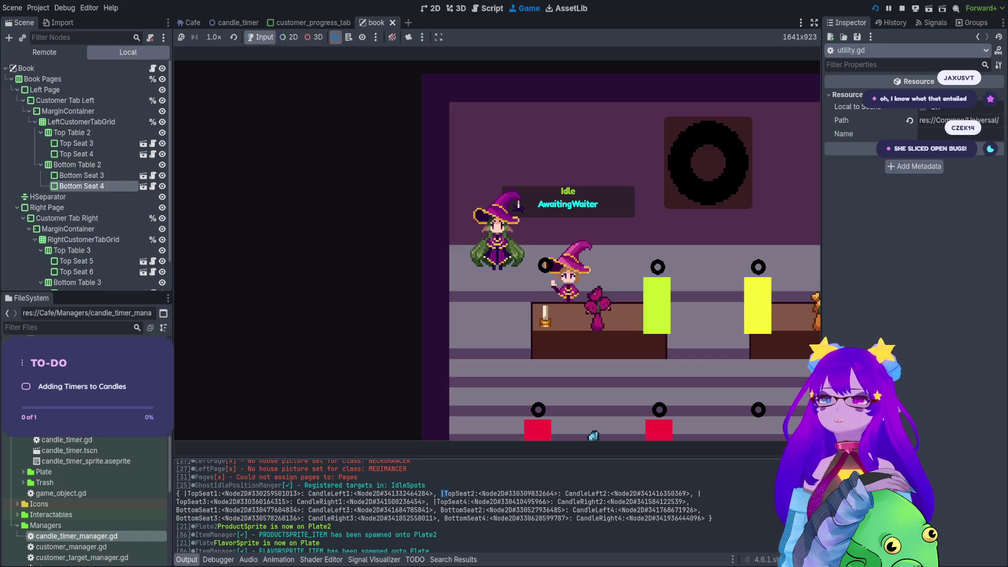
- Inspect TopSeat1–TopSeat4 positions under CustomerTargetManager in the Cafe scene, then stop the game
click(189, 23)
scroll(62, 213, down, 3)
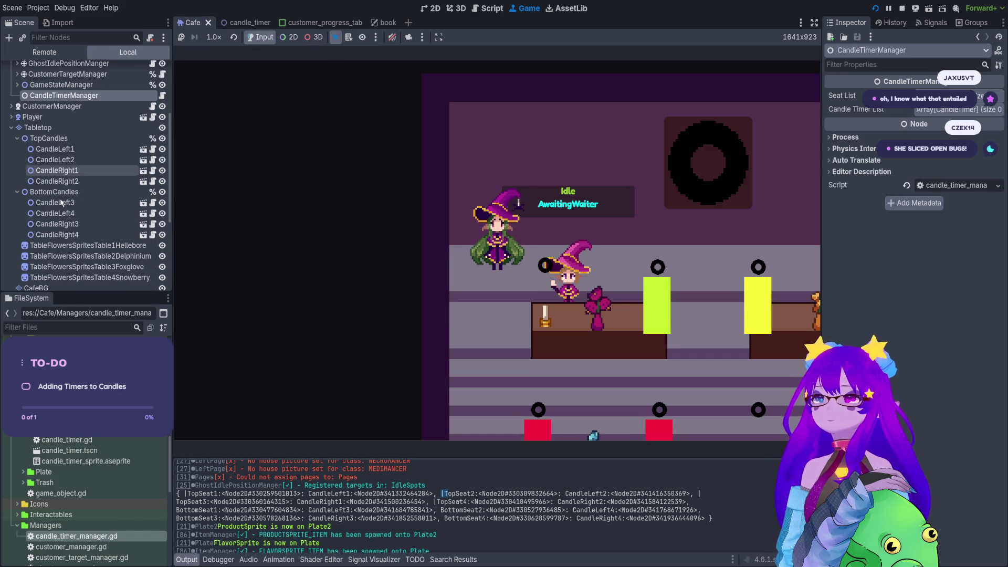
scroll(61, 178, up, 4)
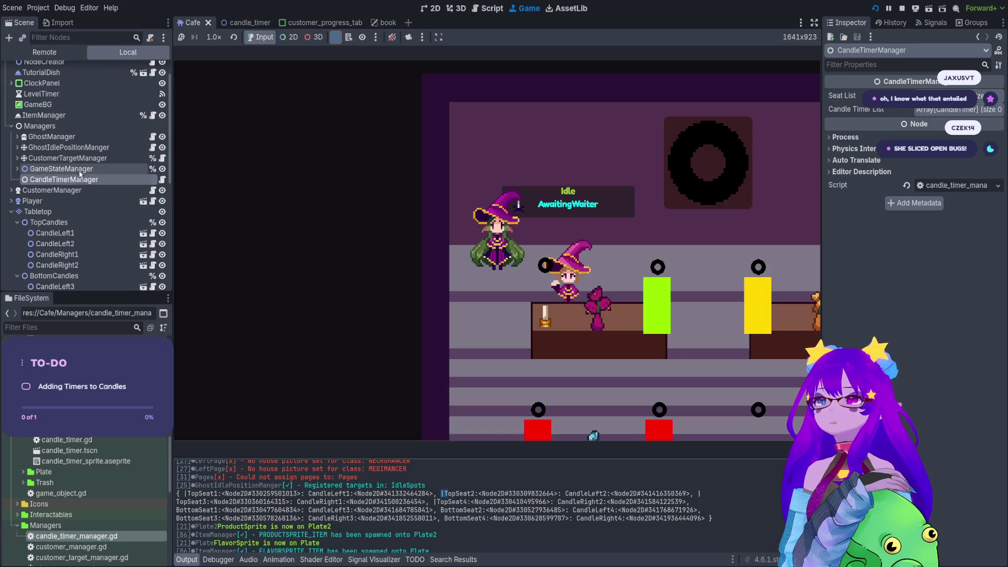
click(16, 159)
click(58, 191)
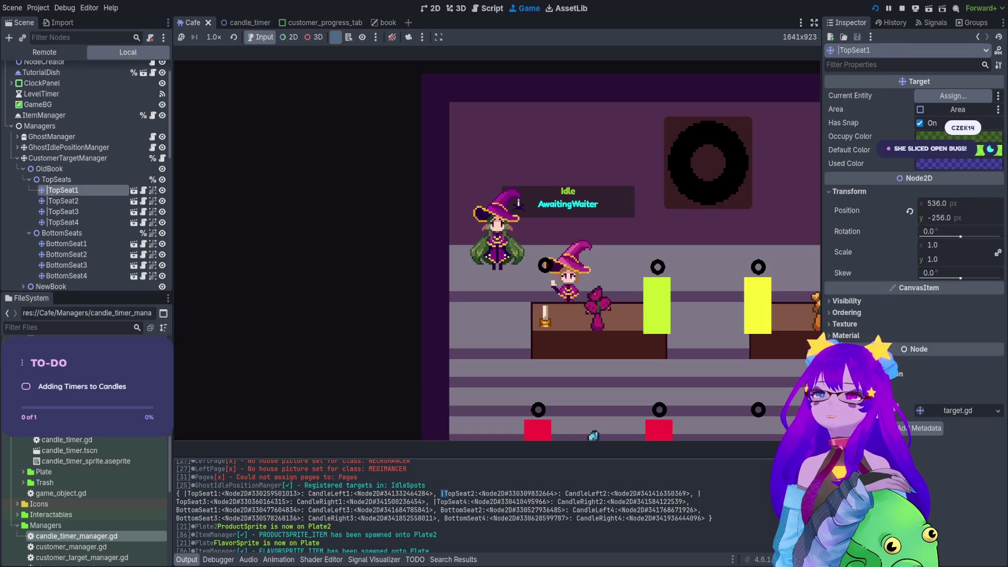
click(59, 201)
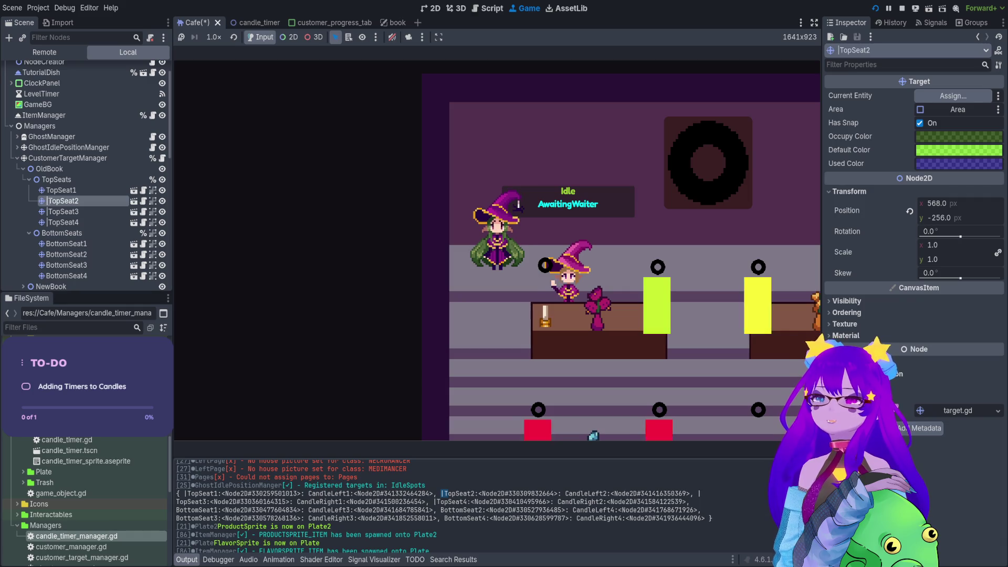
click(47, 212)
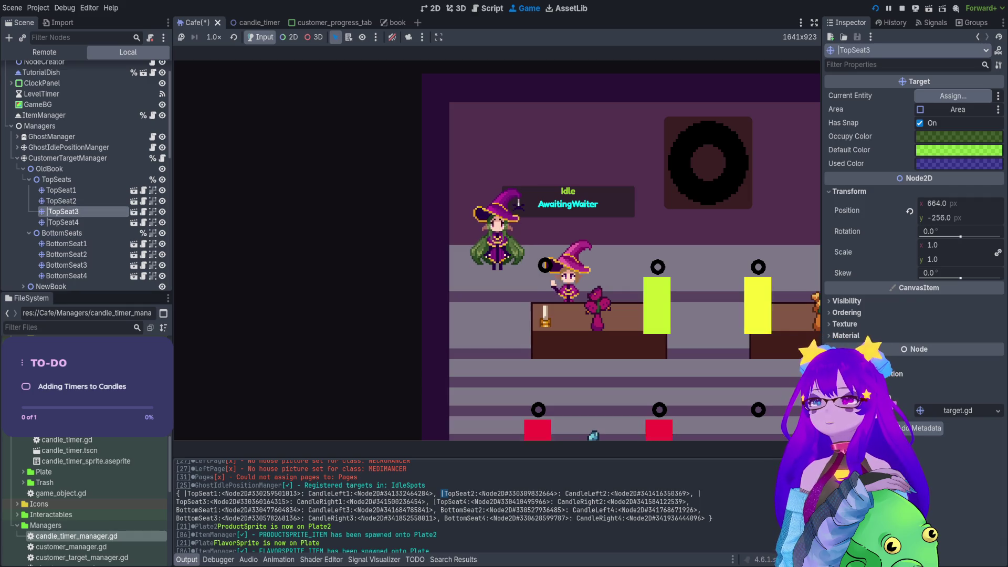
click(56, 223)
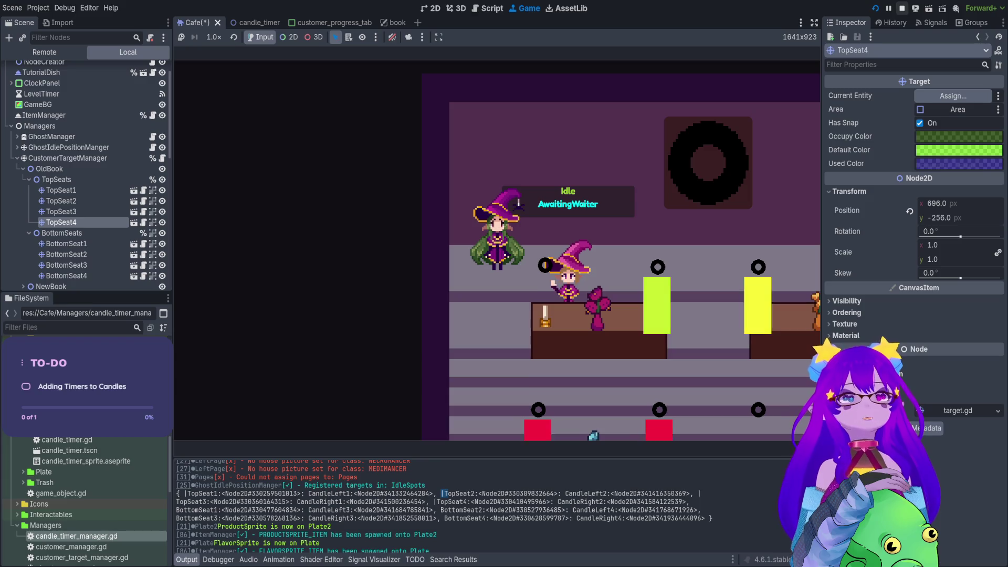
key(F8)
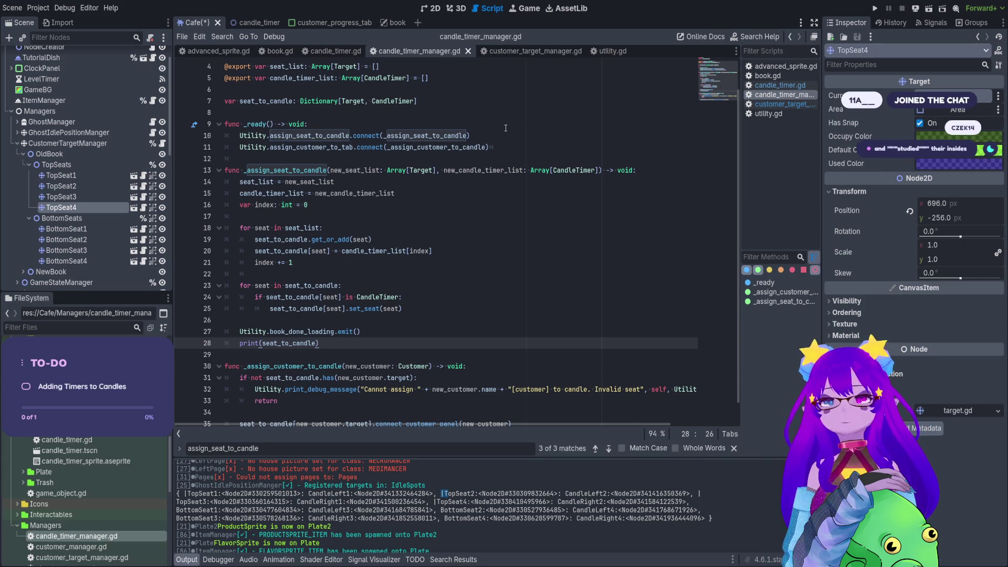
- Delete the print(seat_to_candle) line from candle_timer_manager.gd and save
scroll(365, 257, down, 1)
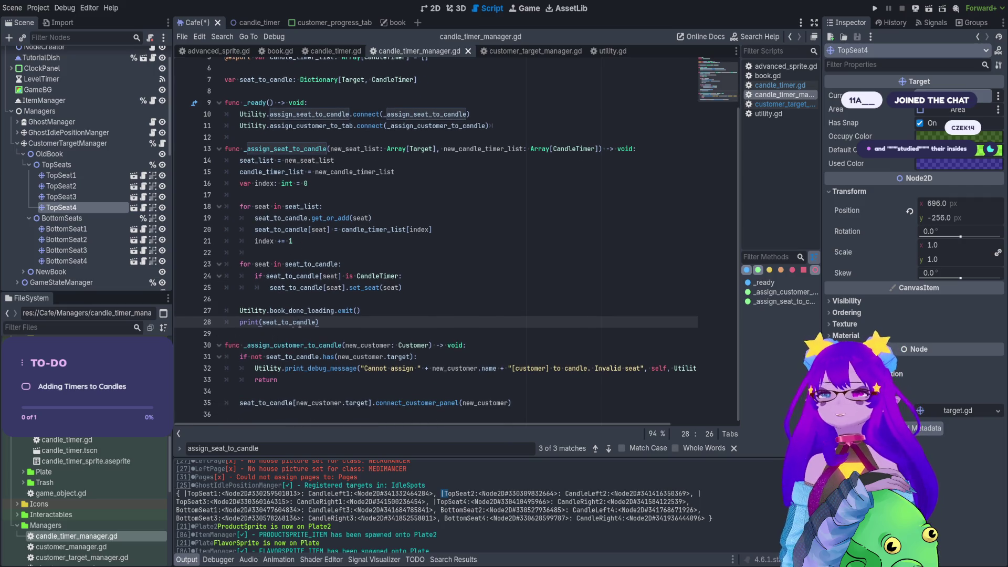
drag(320, 322, 229, 318)
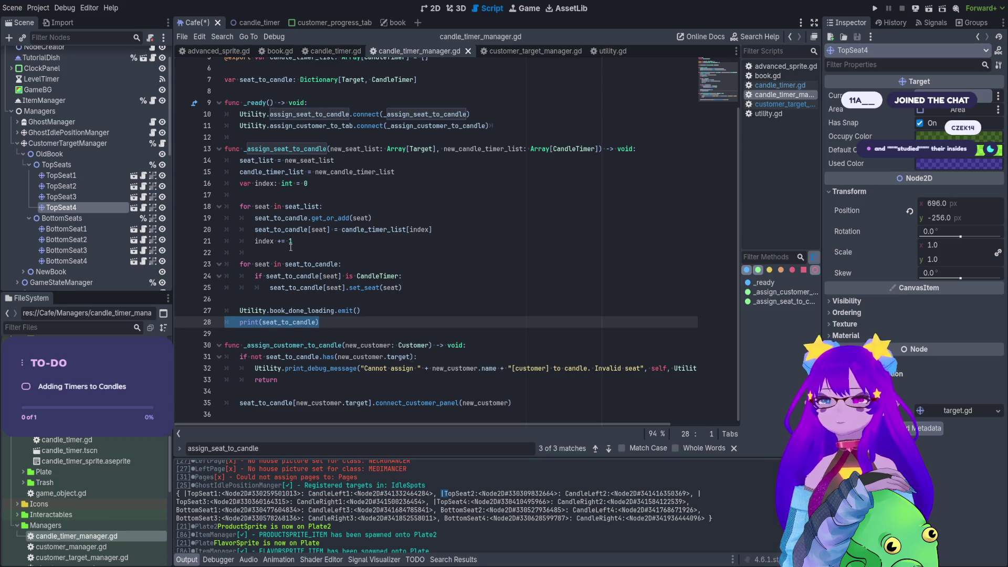
key(BackSpace)
key(ctrl+s)
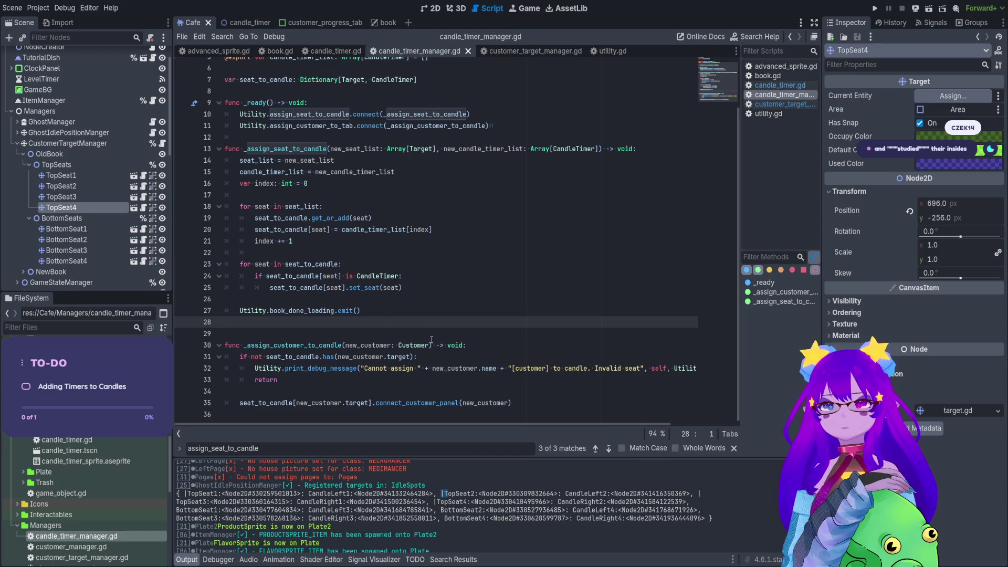
- Tidy the blank line after line 35, then switch to the customer_progress_tab scene
scroll(428, 496, down, 1)
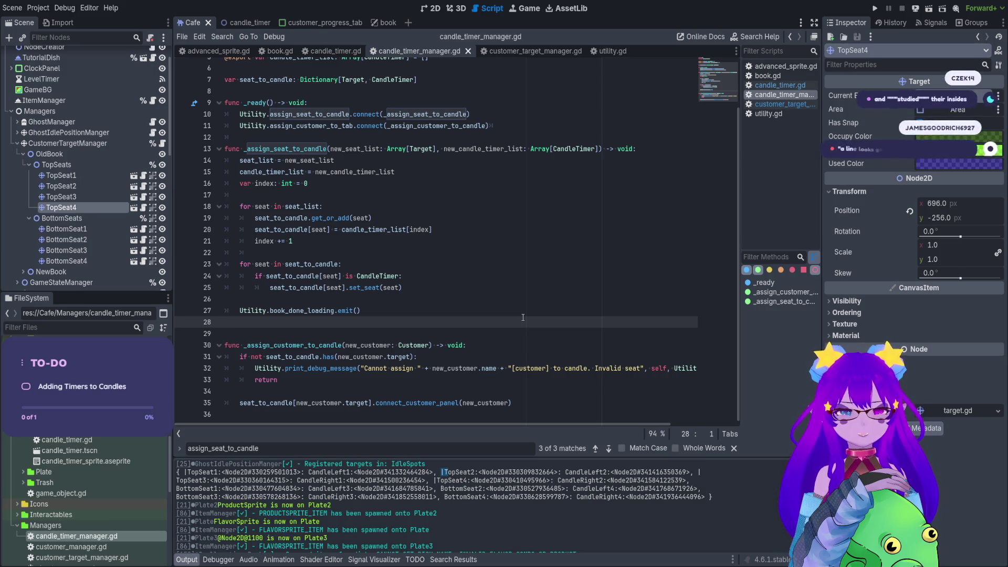
click(528, 400)
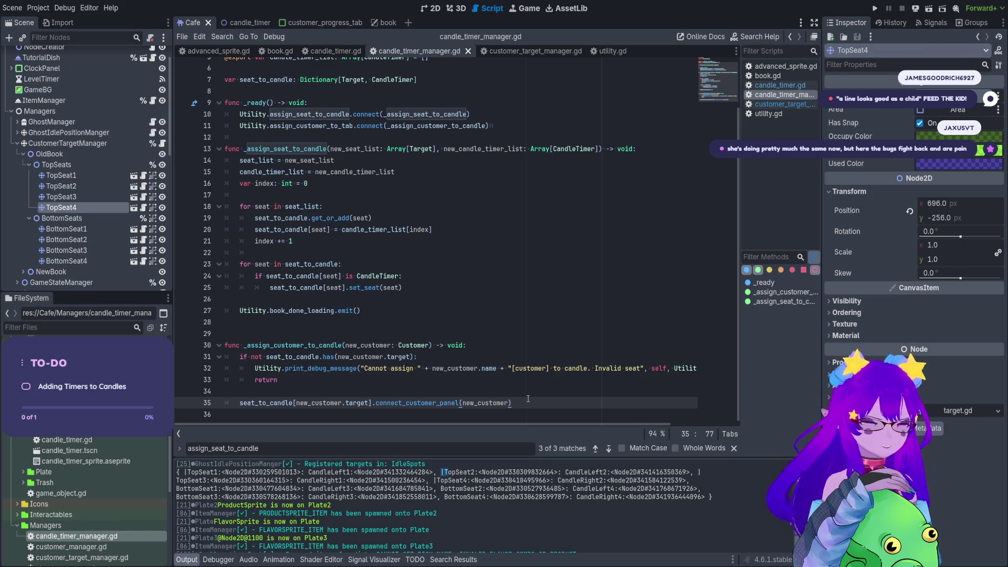
key(Return)
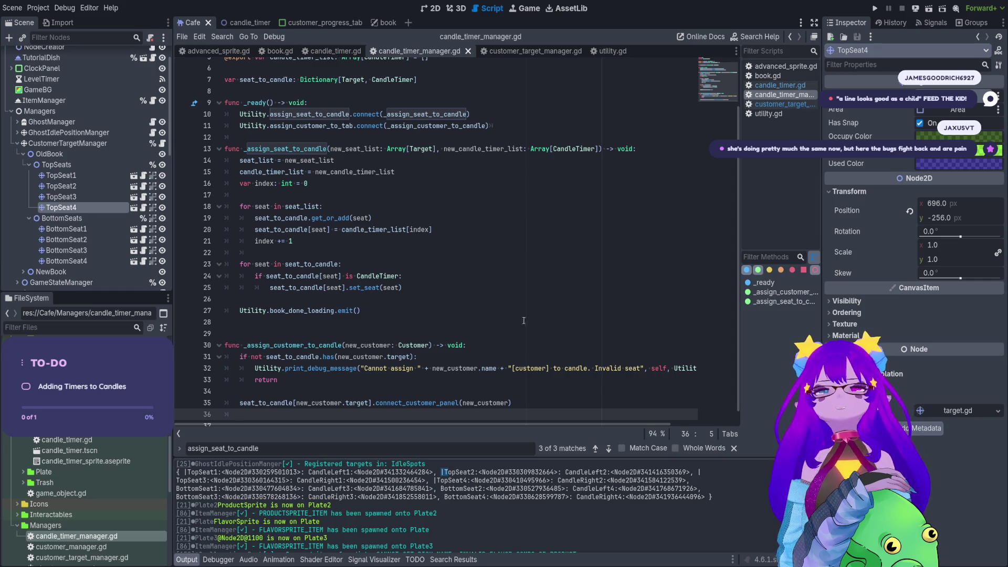
scroll(526, 220, down, 1)
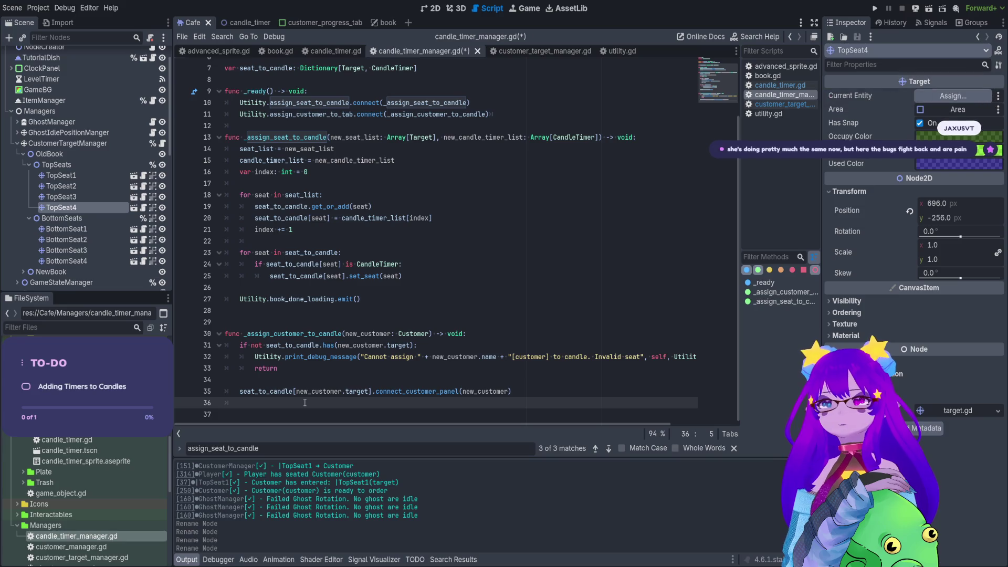
key(BackSpace)
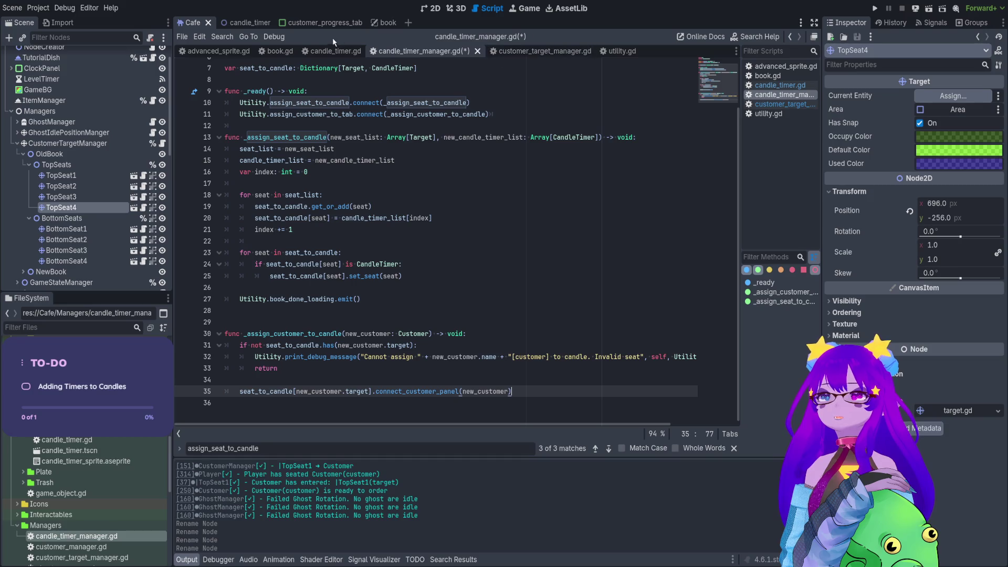
click(309, 23)
- Run the game, start a level, and spawn a customer via Cheats.spawn_customer()
click(155, 53)
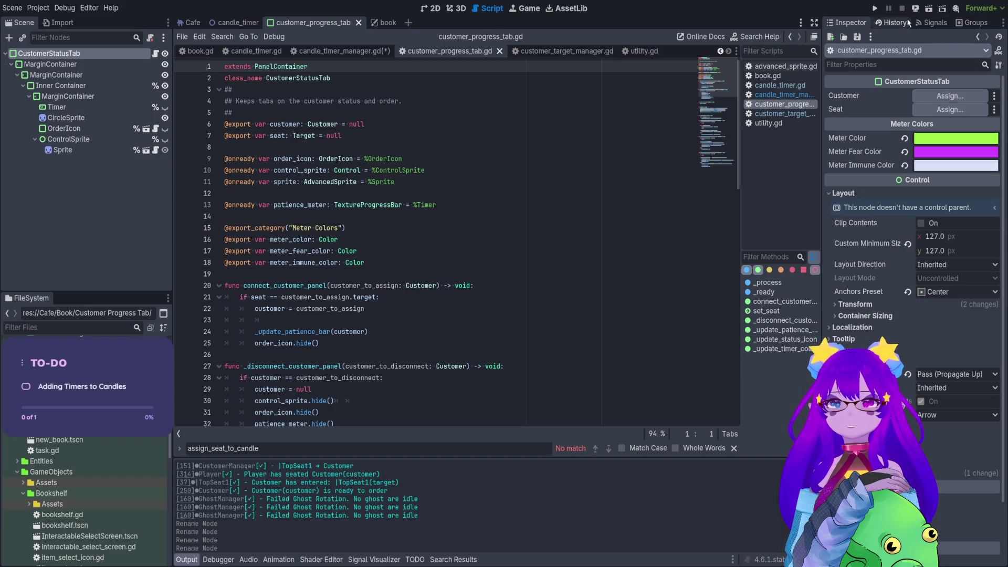
click(876, 9)
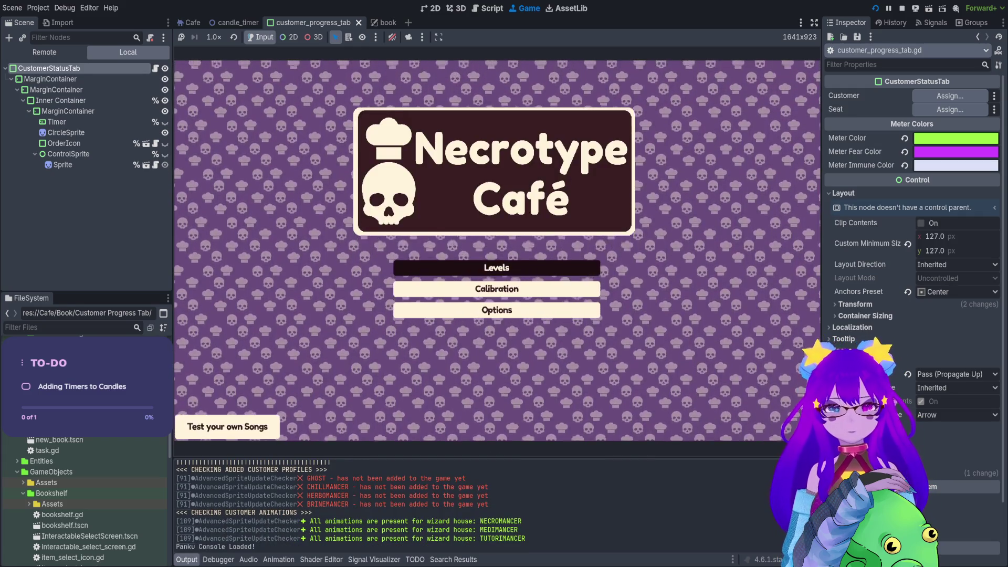
click(495, 265)
key(grave)
text(spawn)
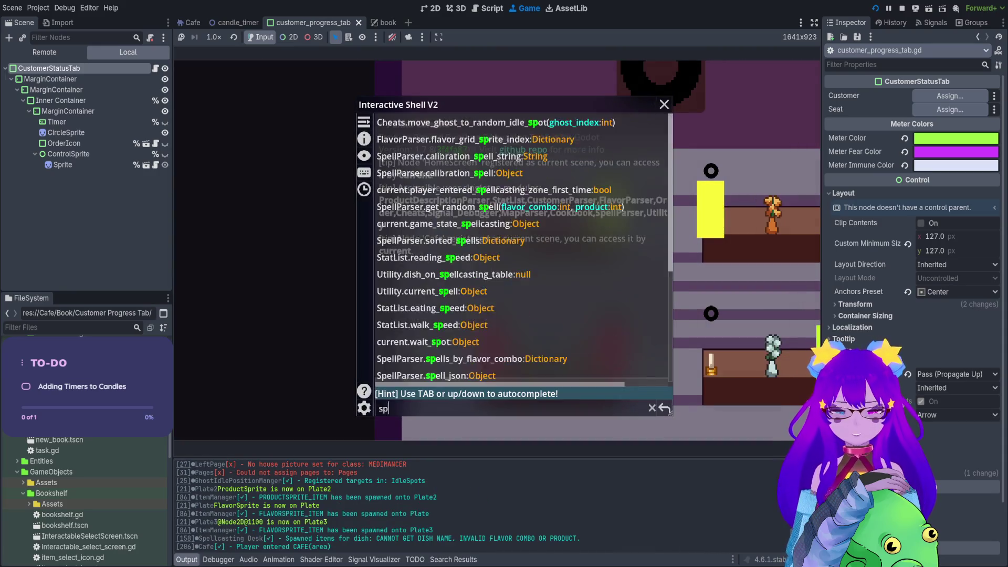
key(Tab)
key(Tab)
key(Tab)
key(Tab)
key(Return)
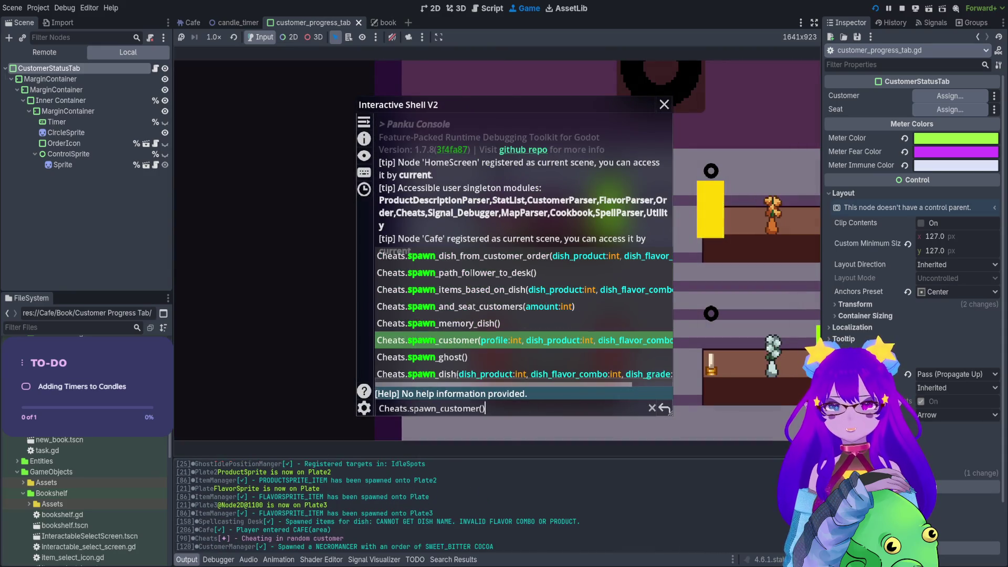
key(grave)
- Seat the customer at a bottom table, pause the game, and show the Remote scene tree
key(e)
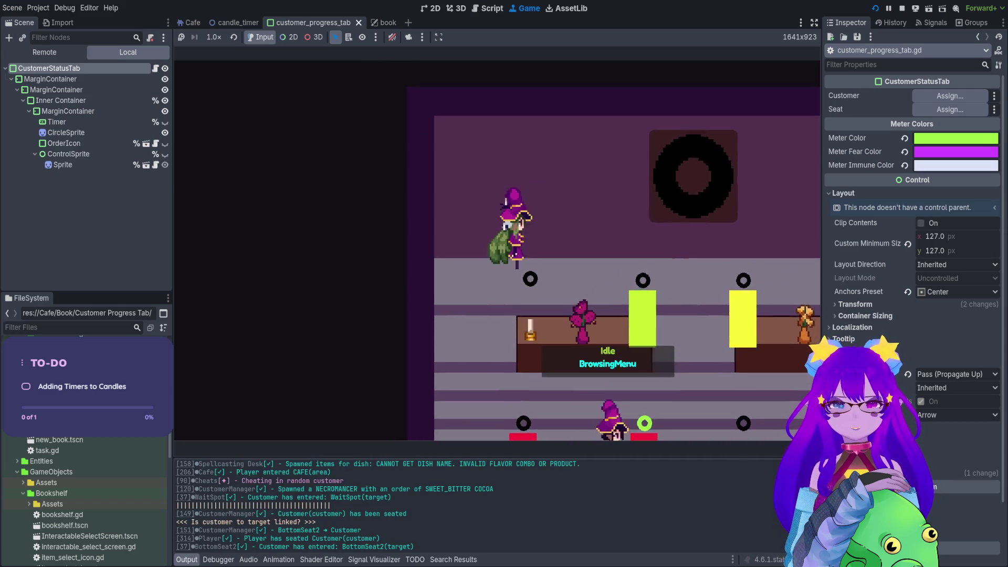
key(d)
key(s)
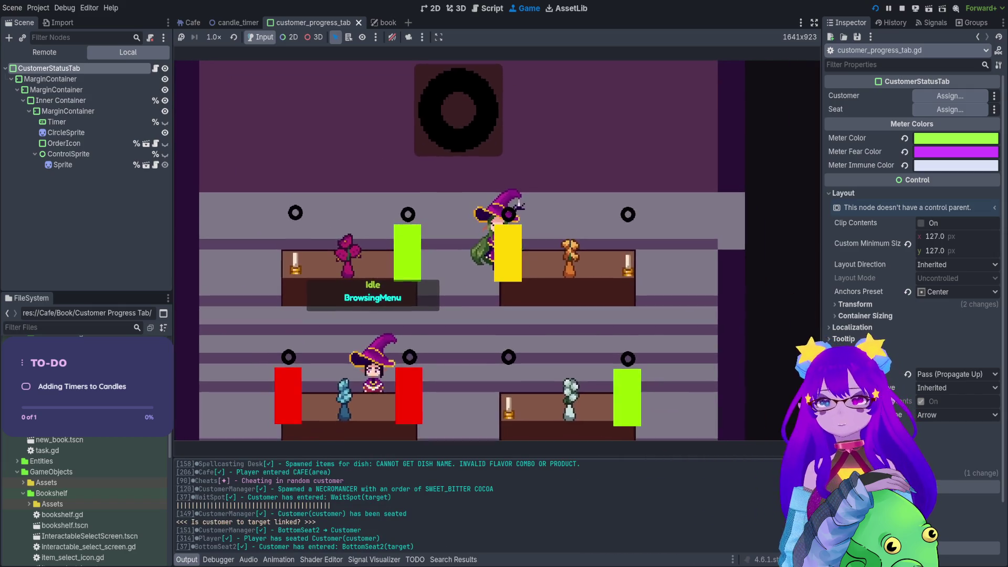
click(181, 36)
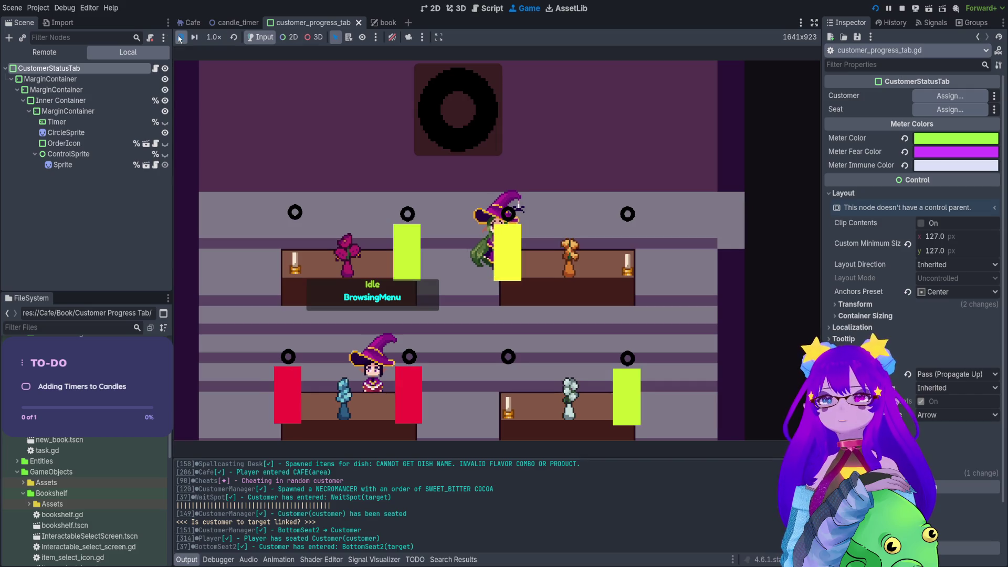
click(45, 55)
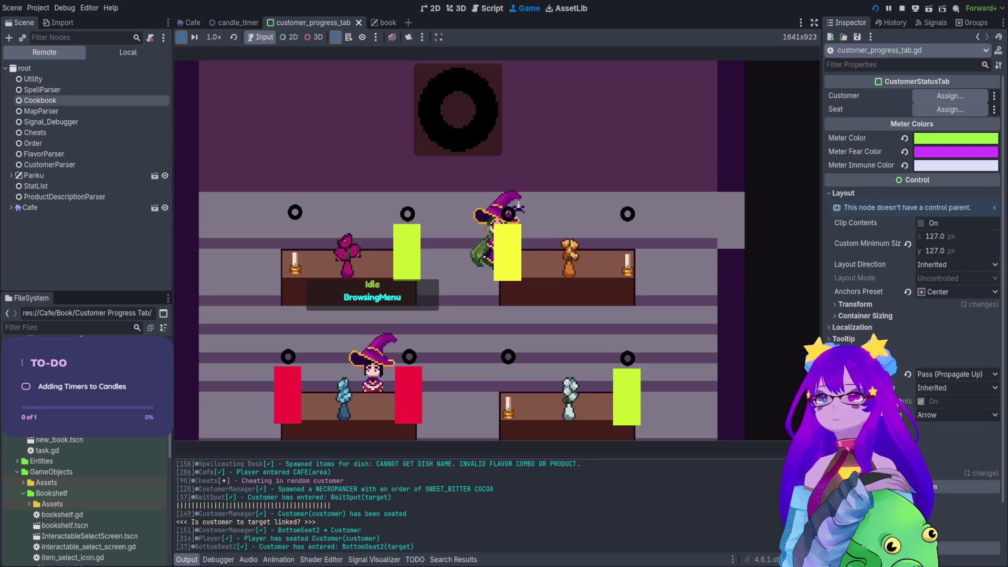
- Filter the Remote tree for 'bottom' and expand Cafe > Tabletop > BottomCandles
click(56, 37)
text(bottom)
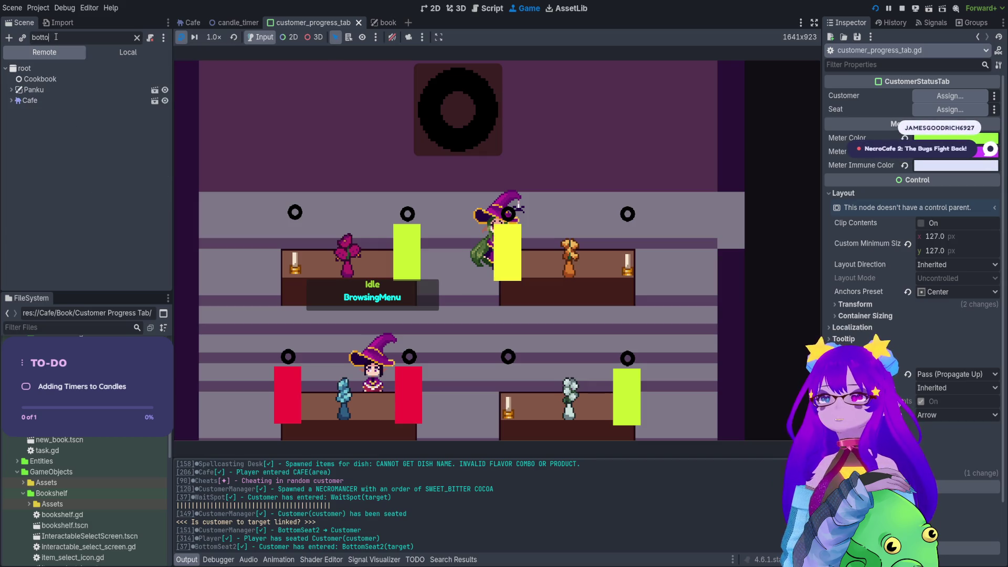
click(11, 79)
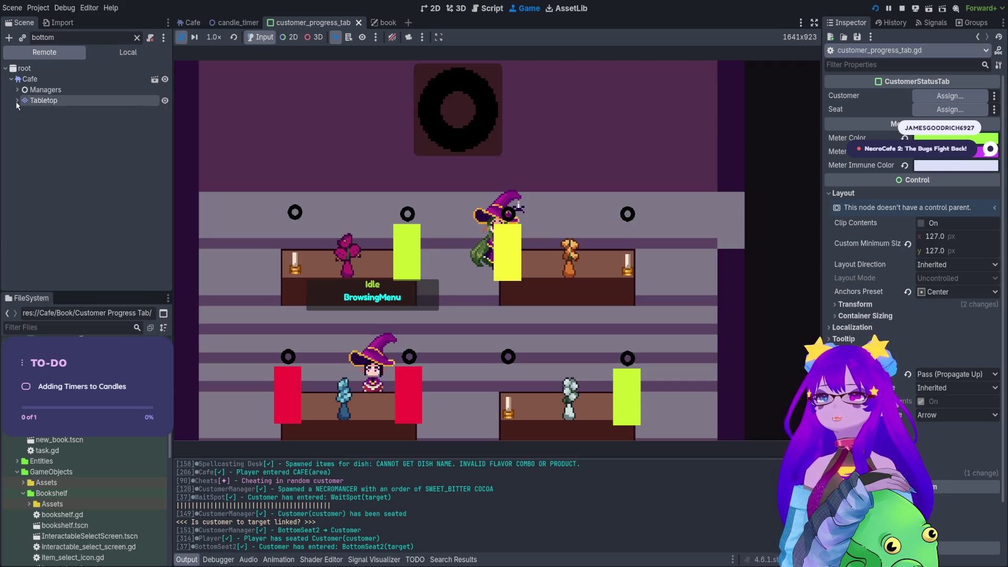
click(17, 100)
click(26, 113)
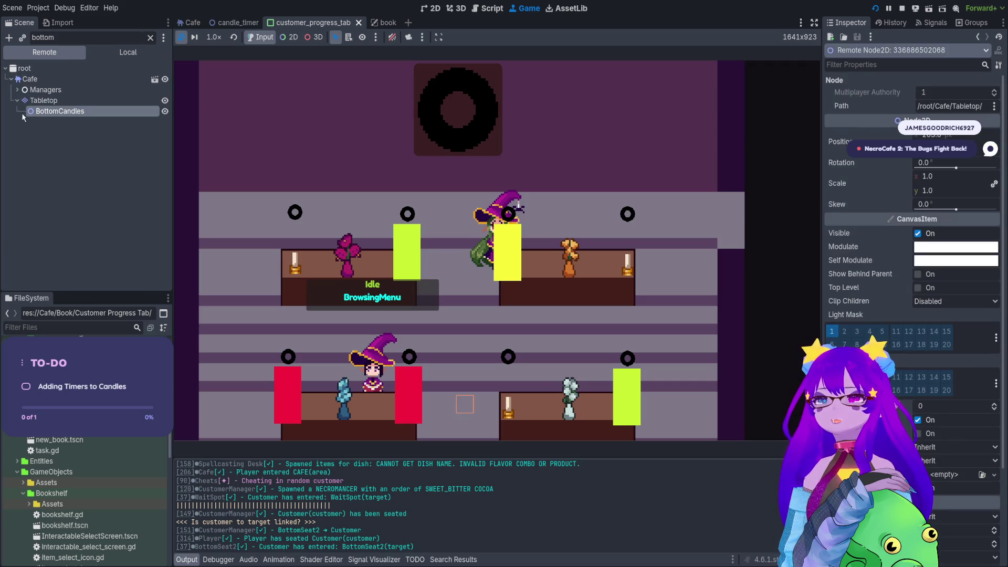
click(150, 37)
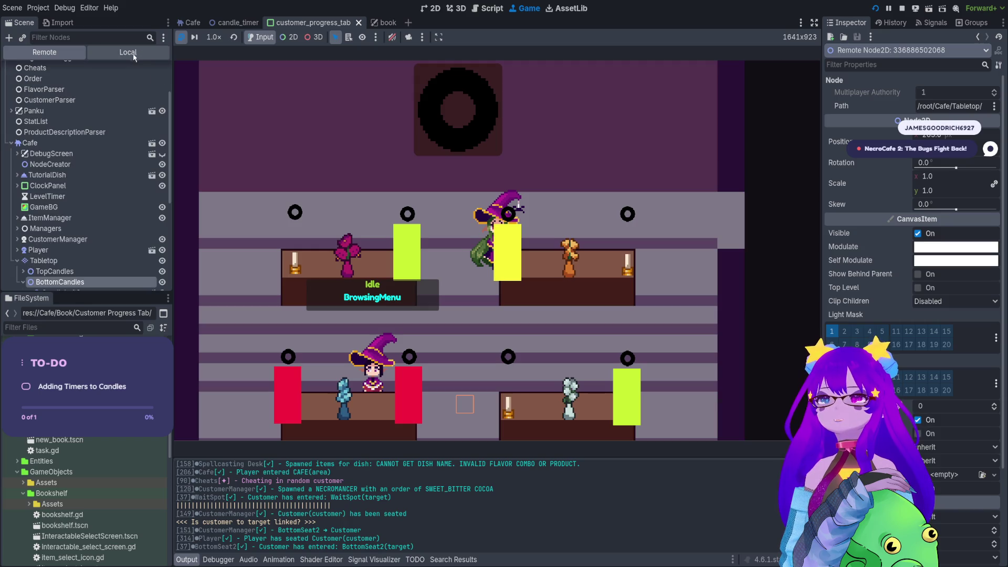
click(22, 142)
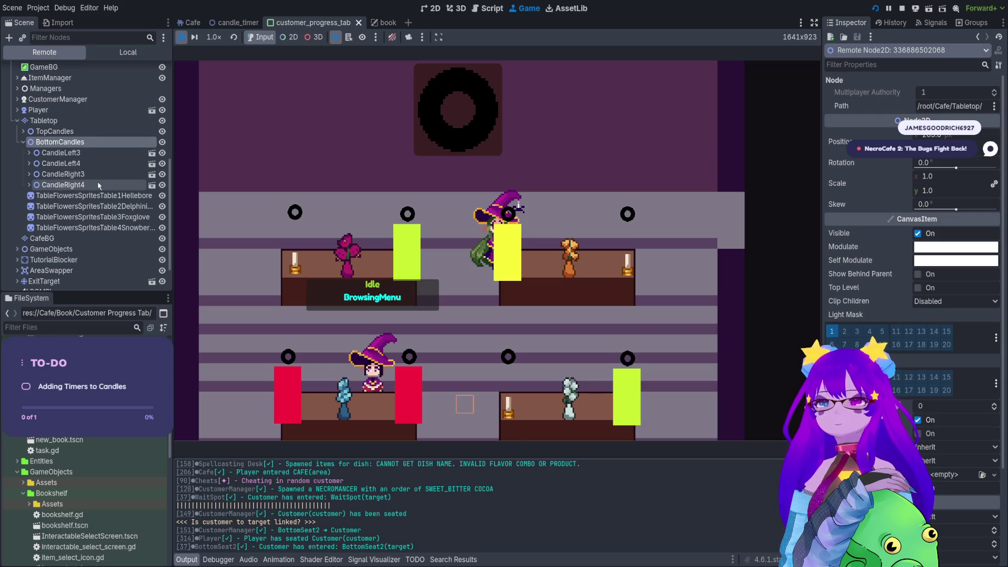
- Review CandleLeft4's Timer progress bar range (max 8, value 5), then stop the game
click(99, 163)
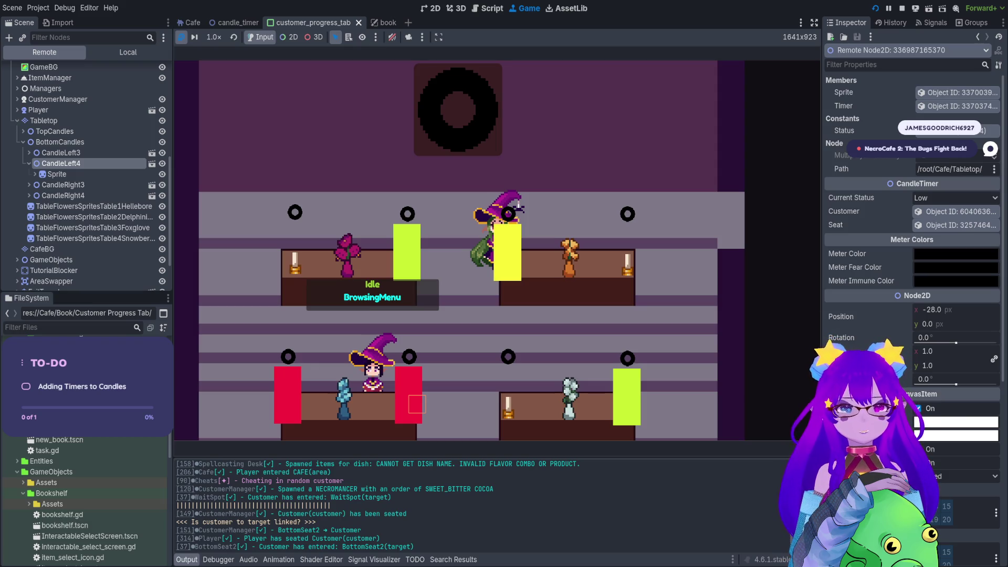
click(928, 106)
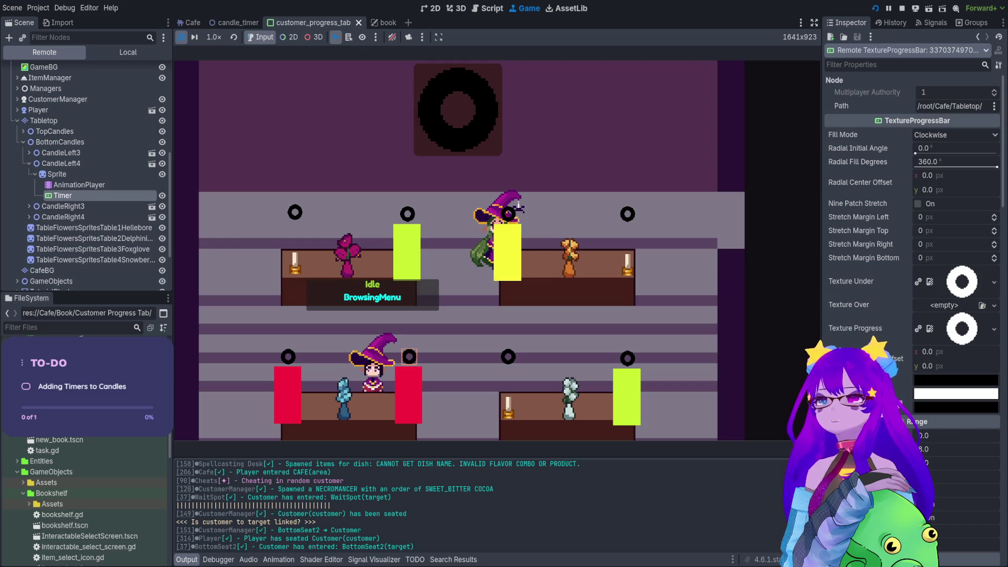
click(60, 163)
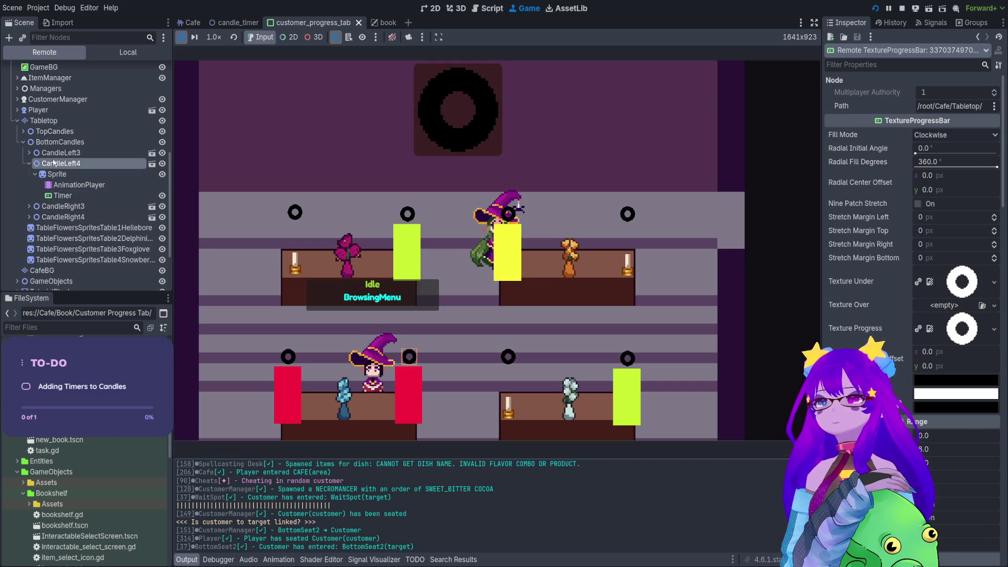
click(71, 193)
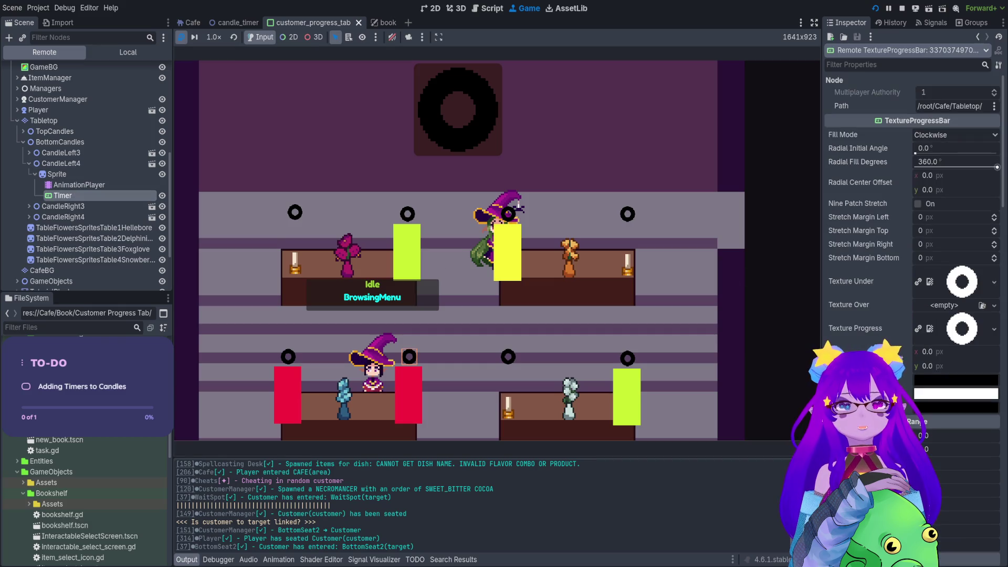
scroll(913, 263, down, 3)
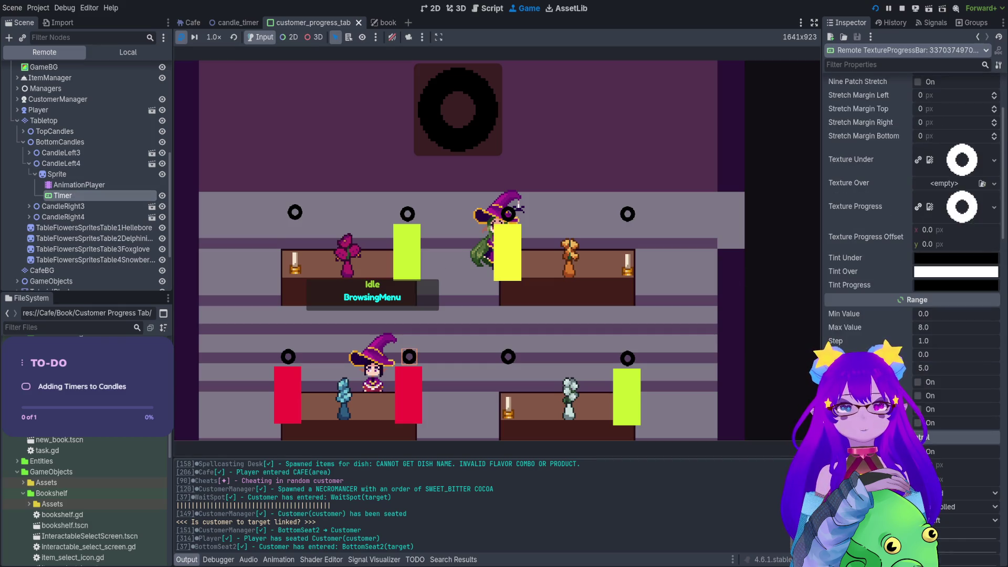
scroll(914, 262, down, 3)
scroll(914, 263, up, 2)
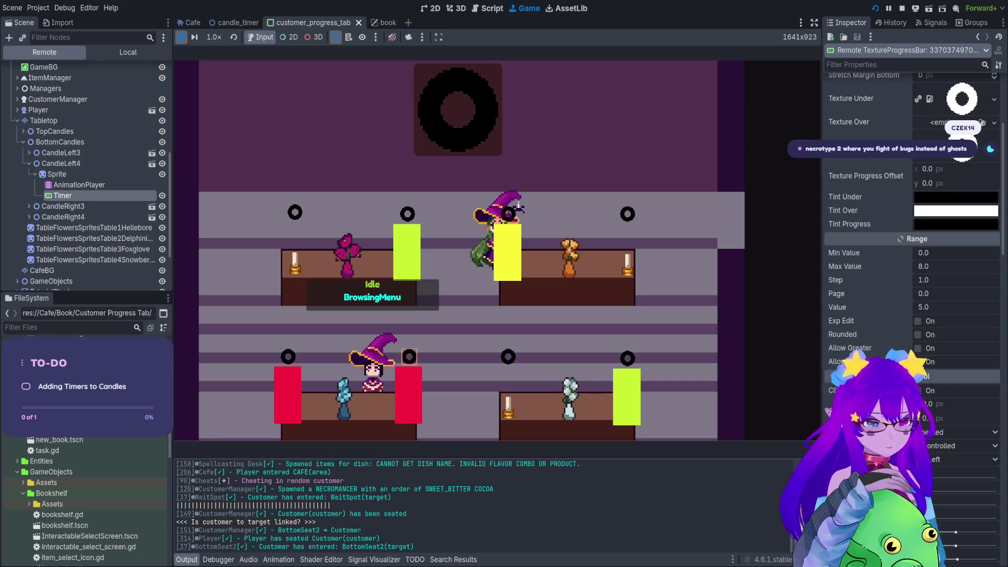
key(F8)
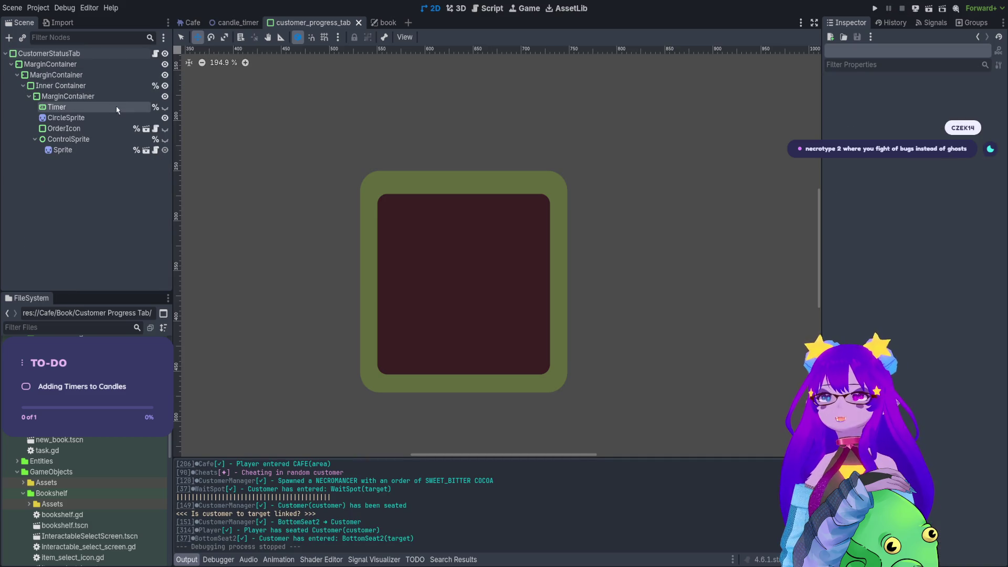
- Compare the candle_timer Timer's tint colours and progress textures with the customer_progress_tab Timer
click(105, 107)
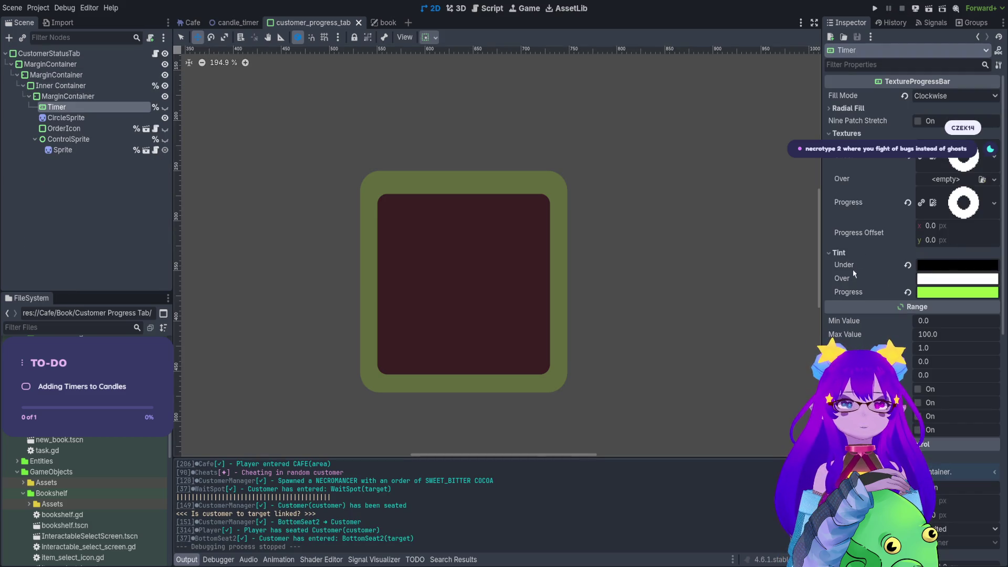
click(236, 23)
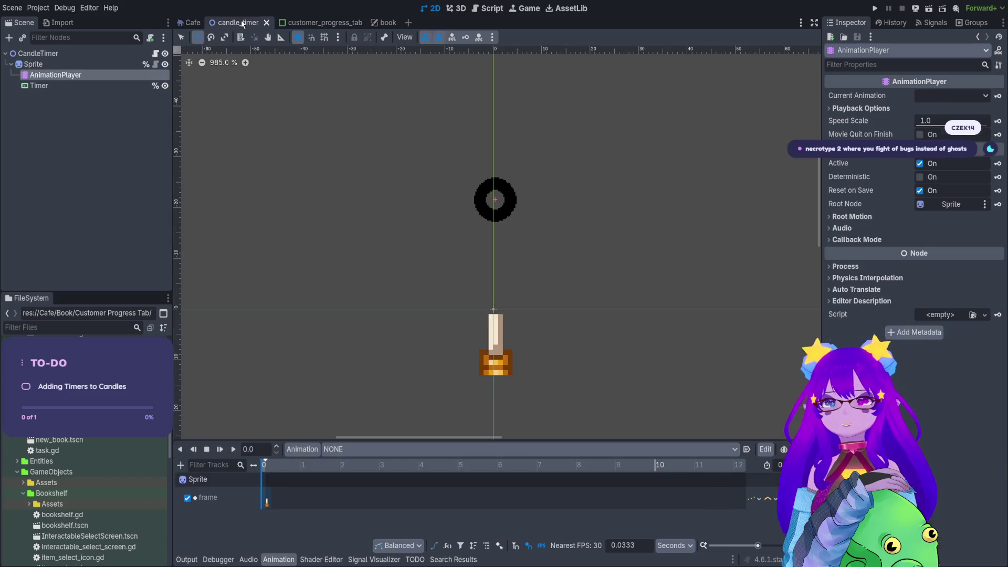
click(40, 86)
scroll(900, 182, up, 5)
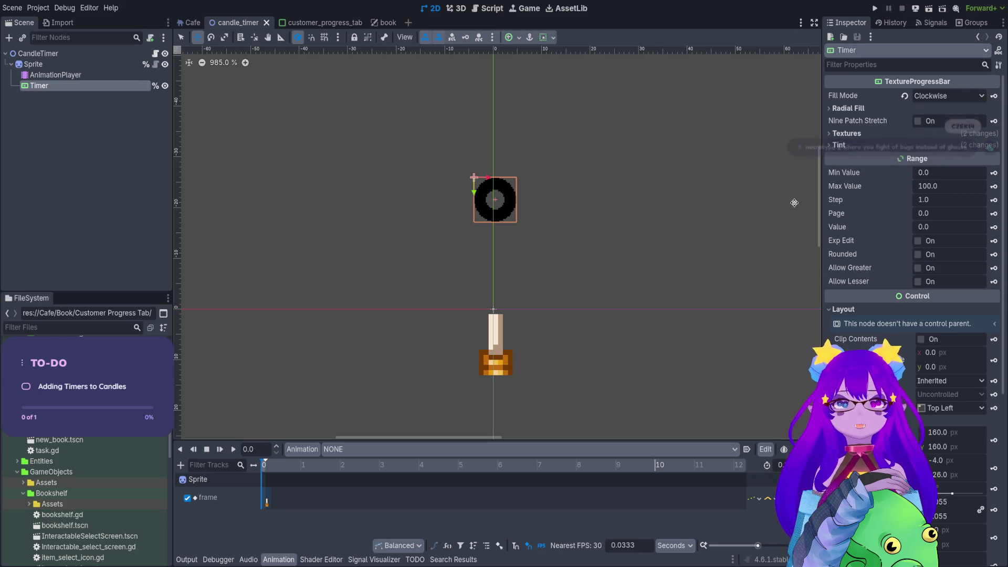
click(873, 146)
click(844, 134)
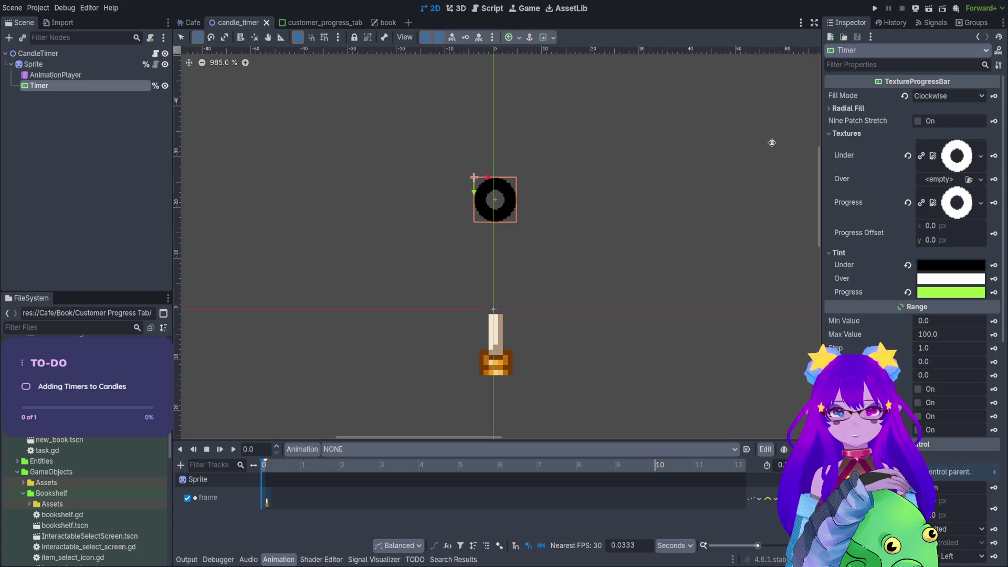
click(294, 23)
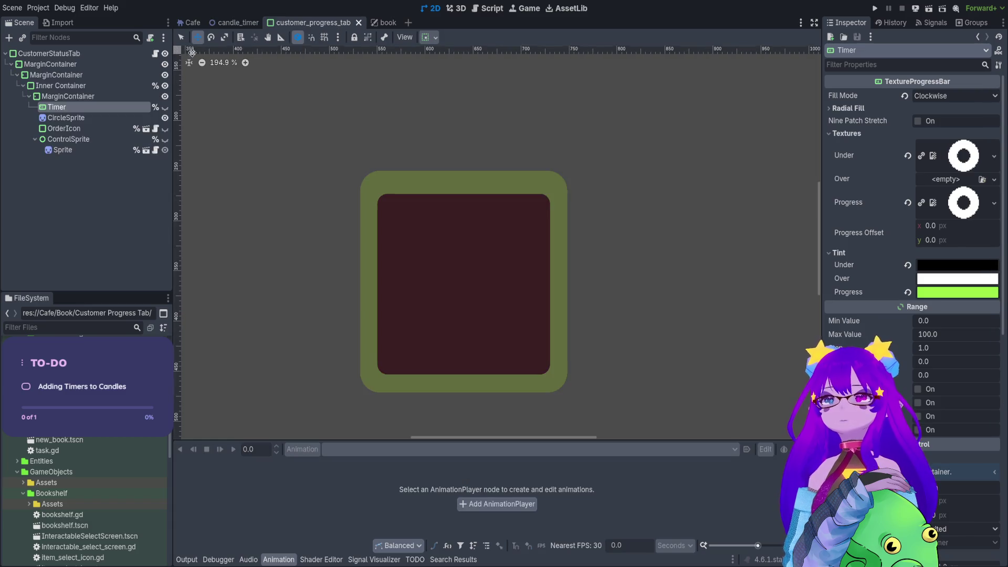